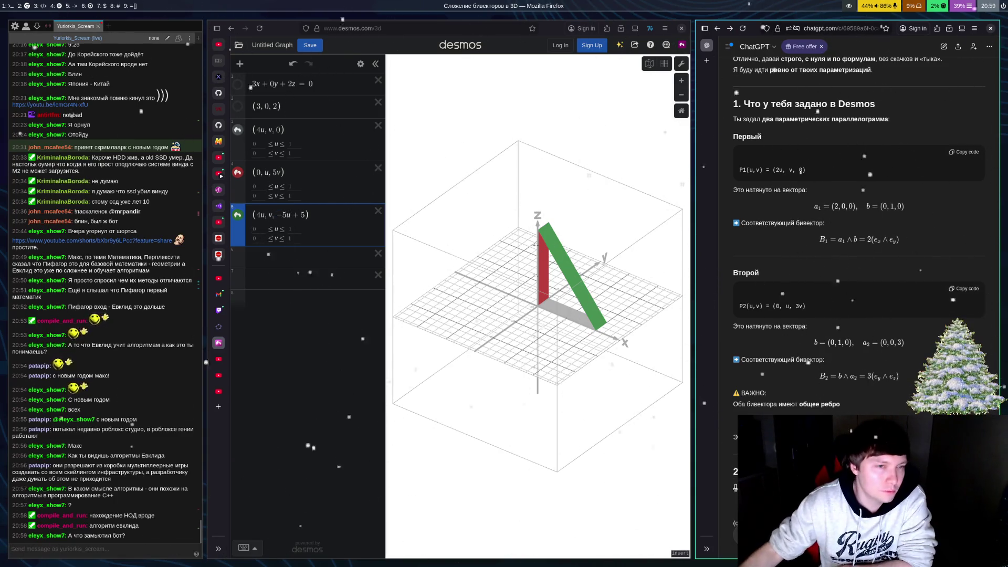
Switch to the live Twitch stream page, then return to the 3D parallelogram graph
click(219, 310)
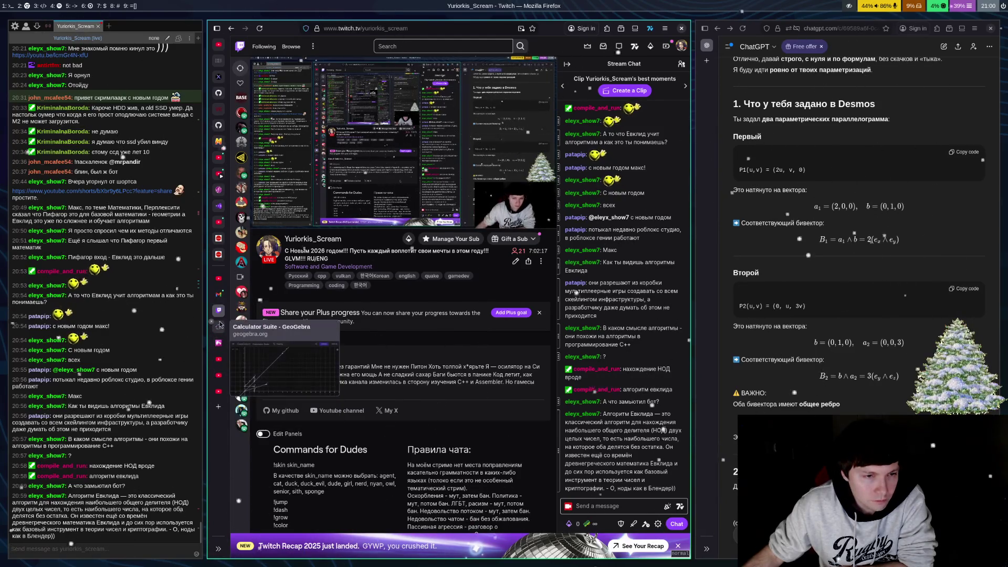
click(218, 343)
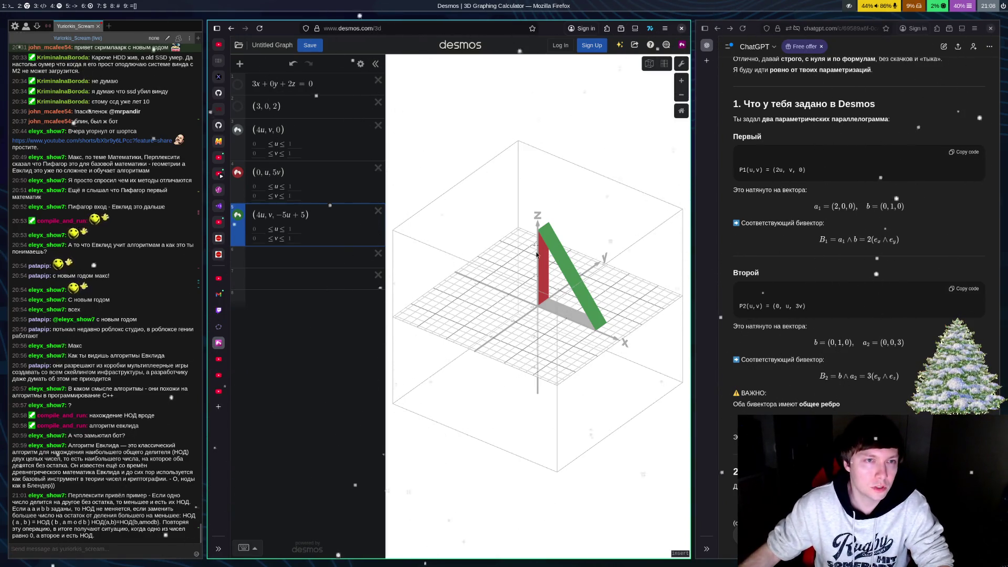
Delete the green slanted parallelogram and change the grey one to (4u, 2v, 0)
click(378, 210)
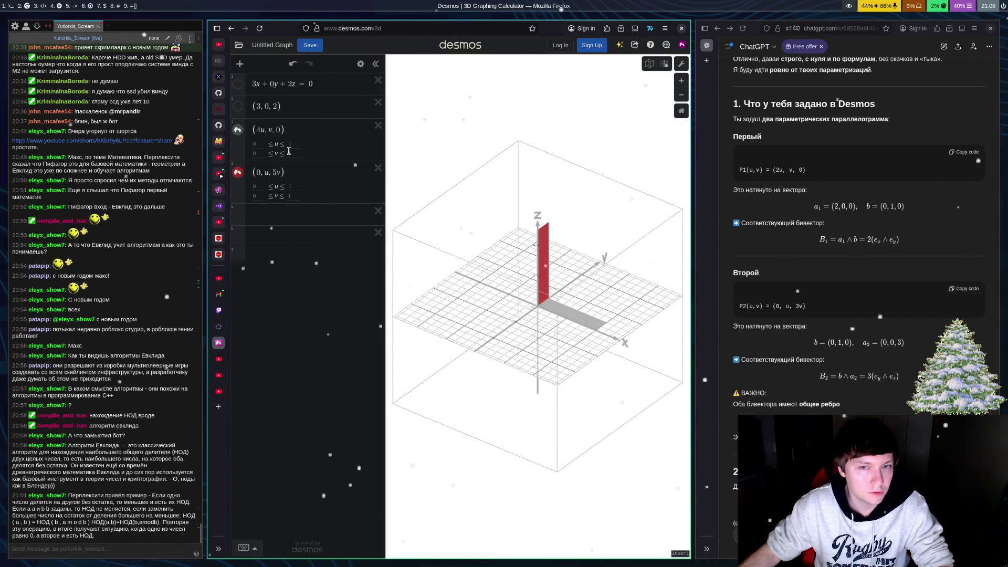
click(274, 134)
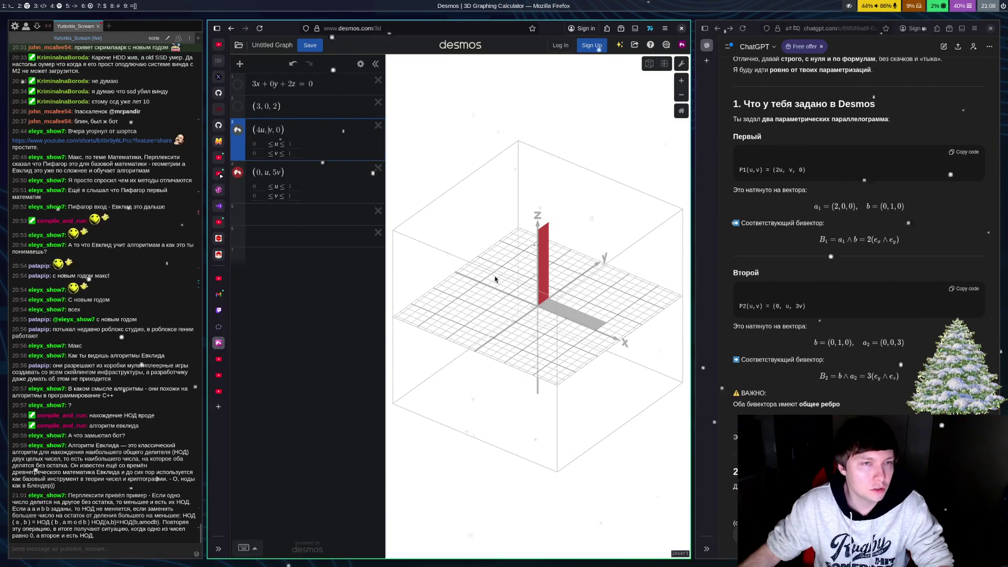
text(2)
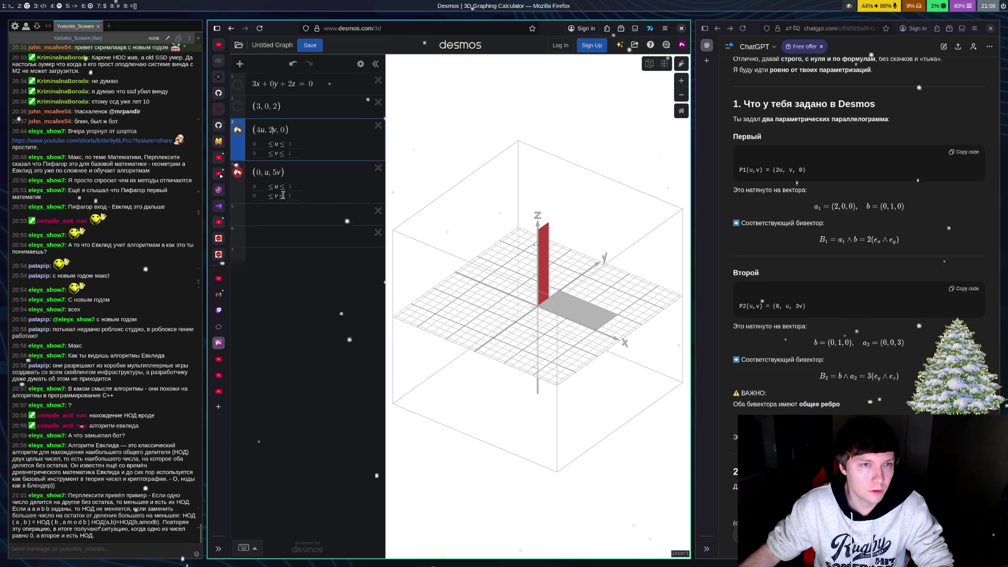
Rescale the red parallelogram to (0, 2u, 3v), then briefly check the stream chat
click(268, 175)
text(2)
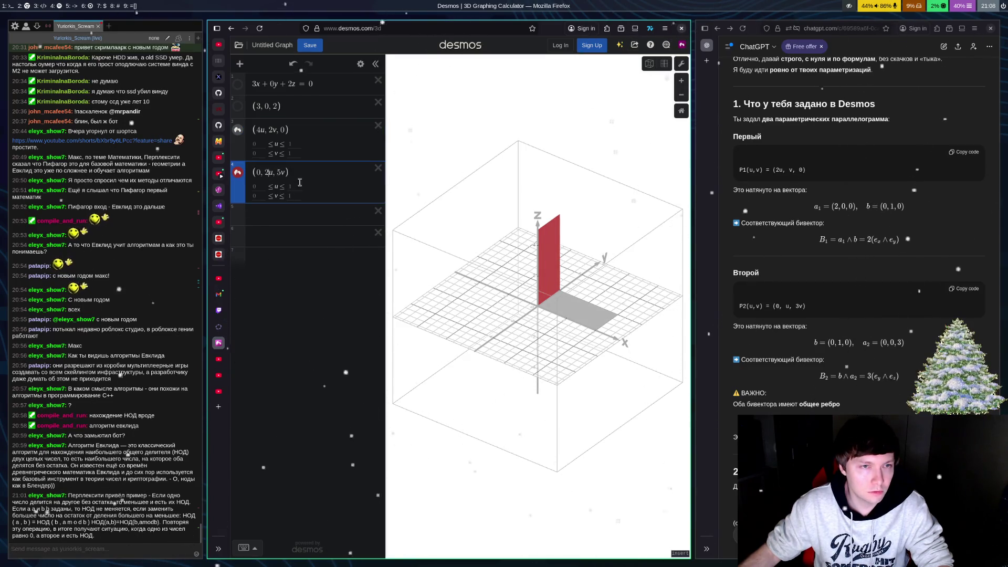
click(287, 172)
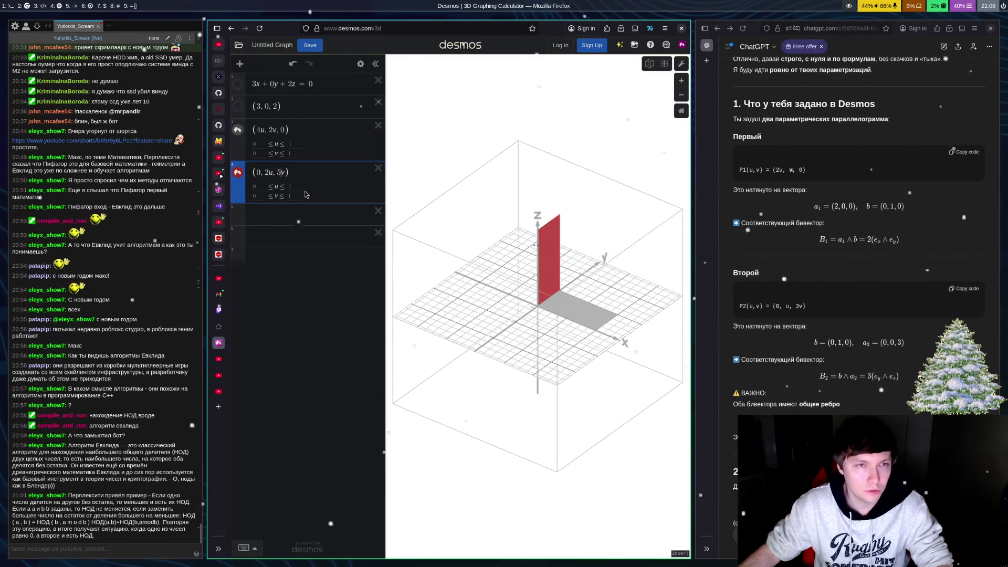
text(=)
key(BackSpace)
key(BackSpace)
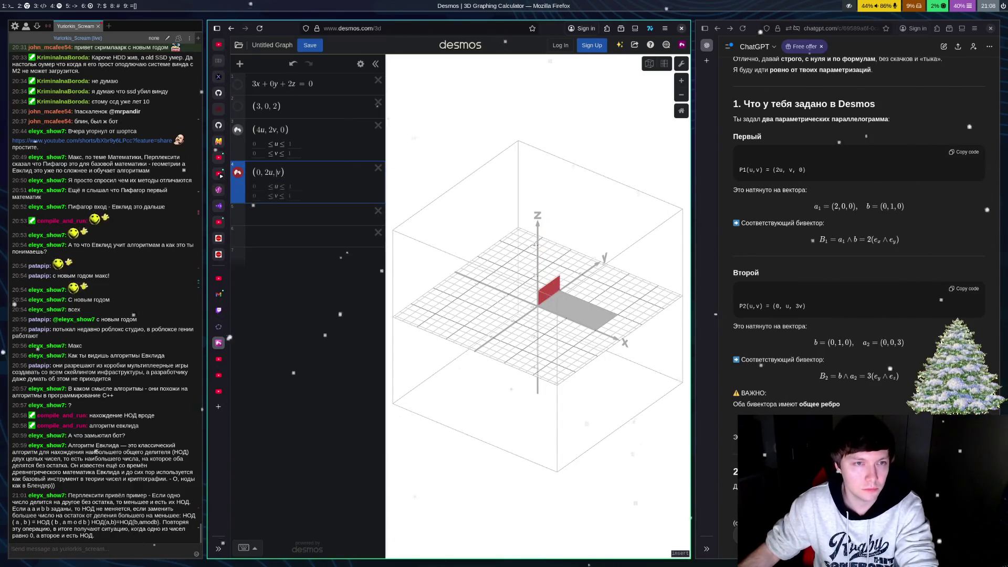
text(3)
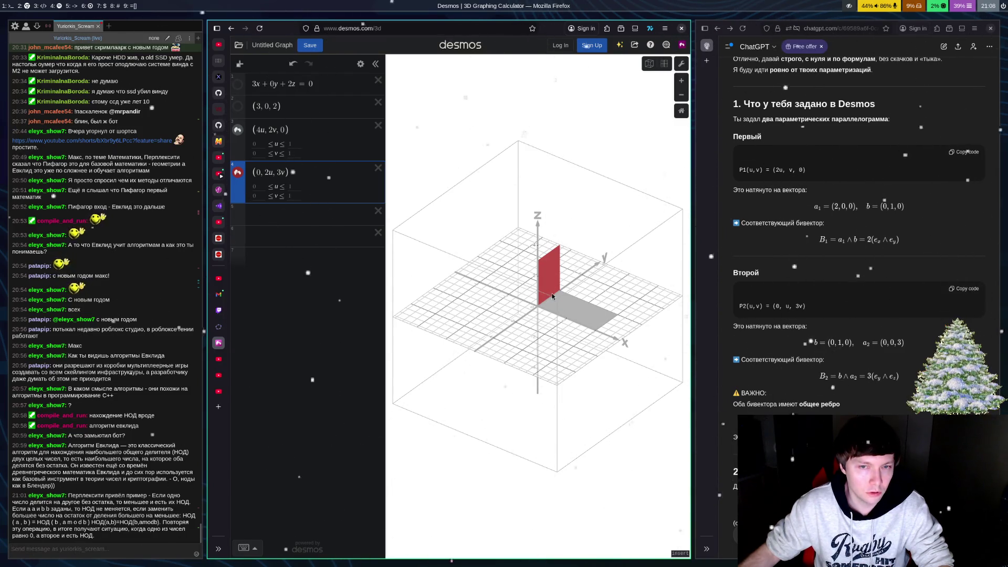
click(565, 323)
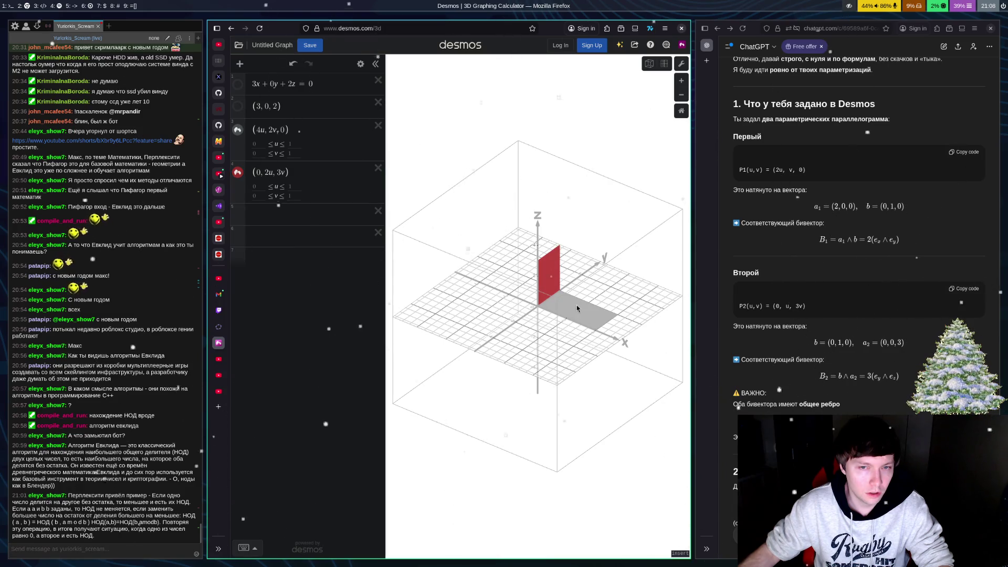
click(163, 441)
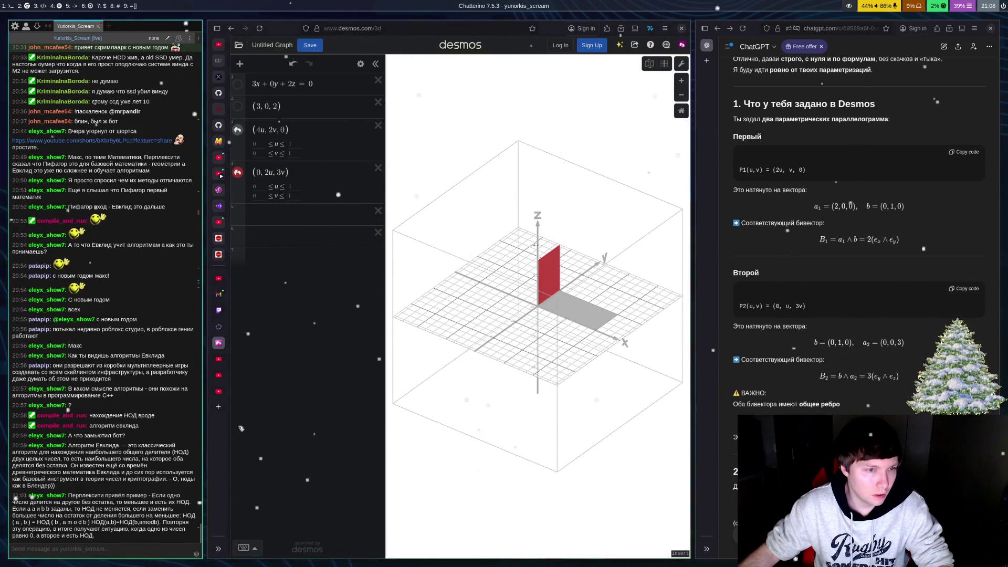
click(551, 304)
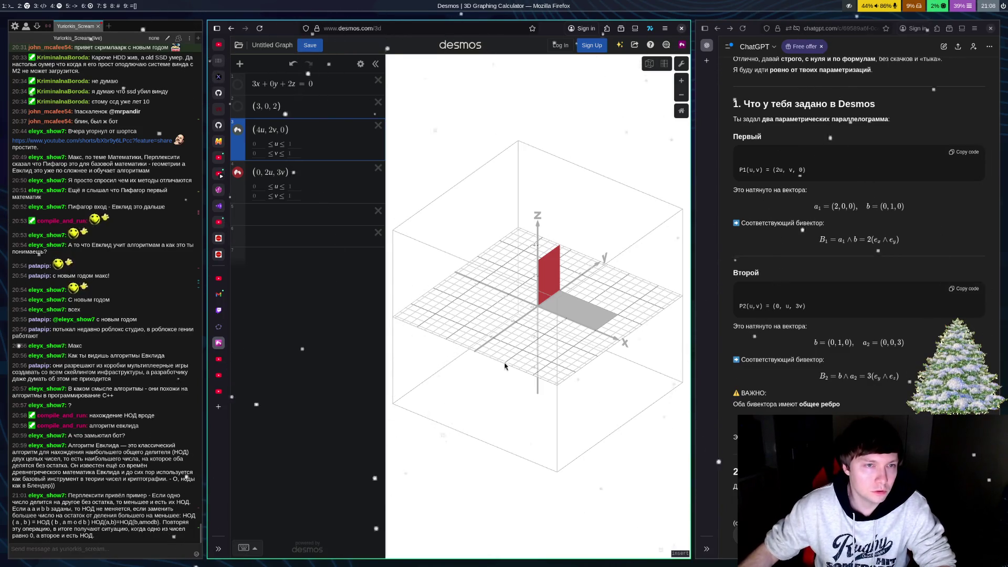
mouse_move(499, 352)
mouse_down()
mouse_move(520, 331)
mouse_move(516, 312)
mouse_move(544, 327)
mouse_up()
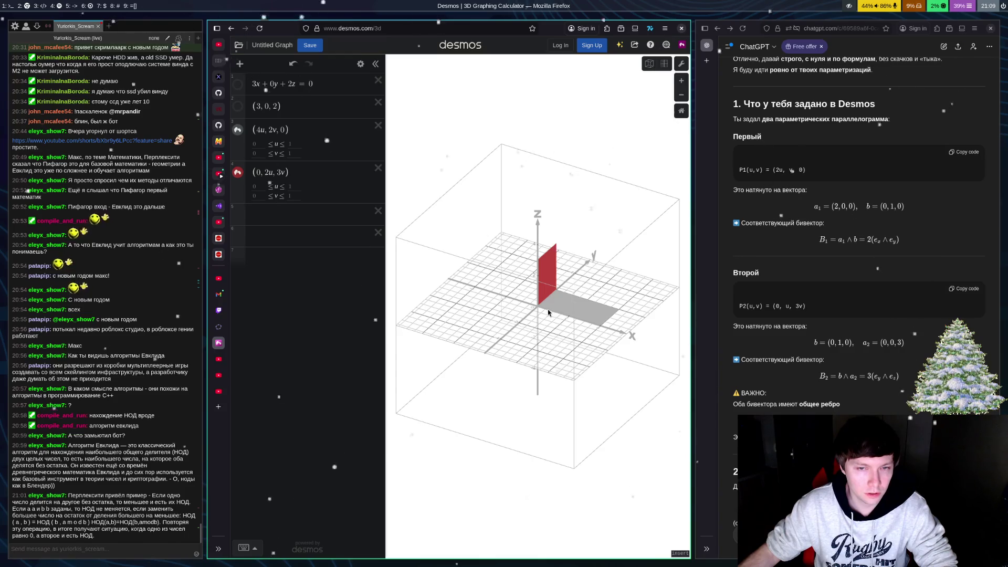
mouse_move(596, 326)
mouse_down()
mouse_move(572, 363)
mouse_move(612, 327)
mouse_up()
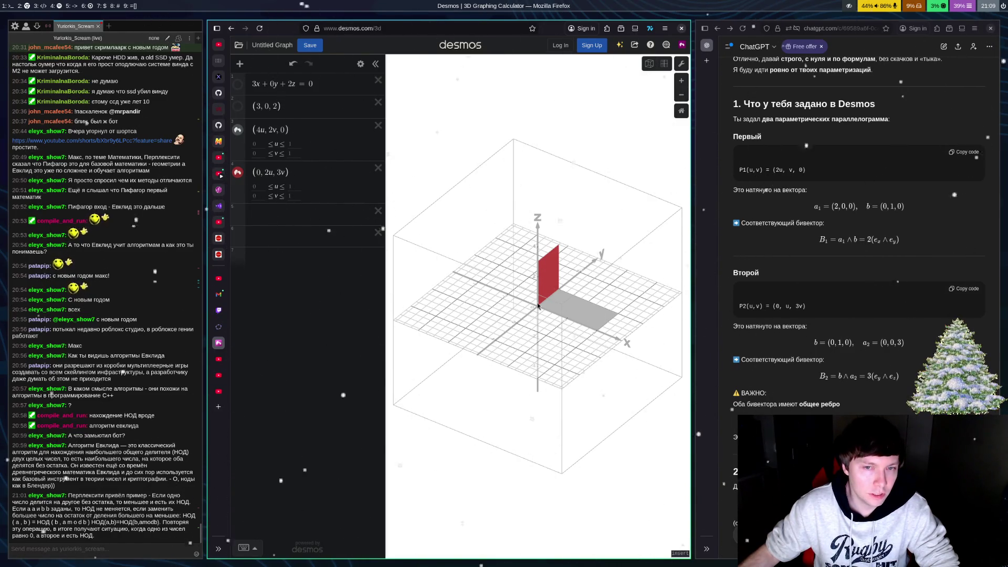
click(283, 230)
Enter a third parallelogram in row 5, correcting its components toward (4u, 2v, −3u + 3)
key(Up)
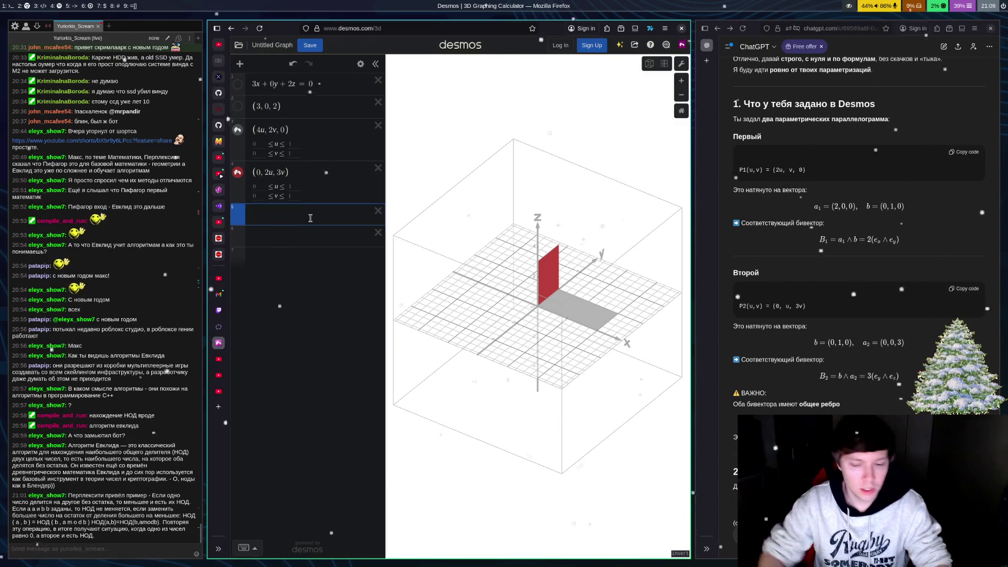
text(()
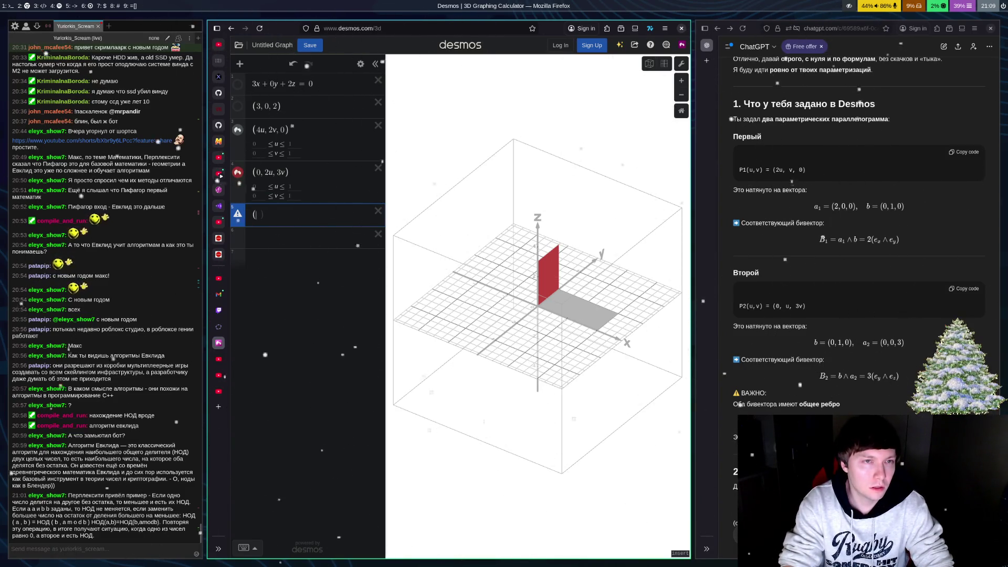
text(4u,)
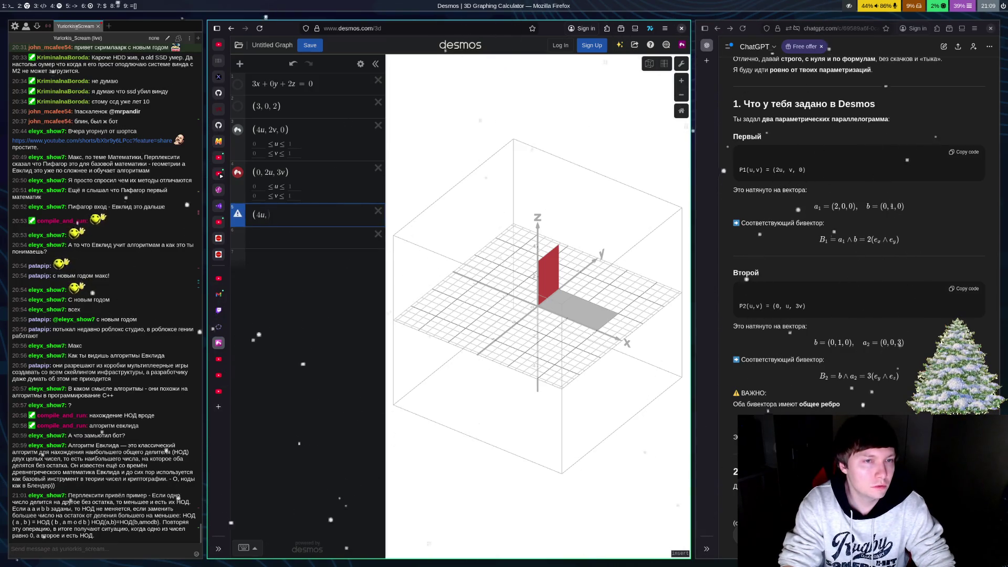
text(,)
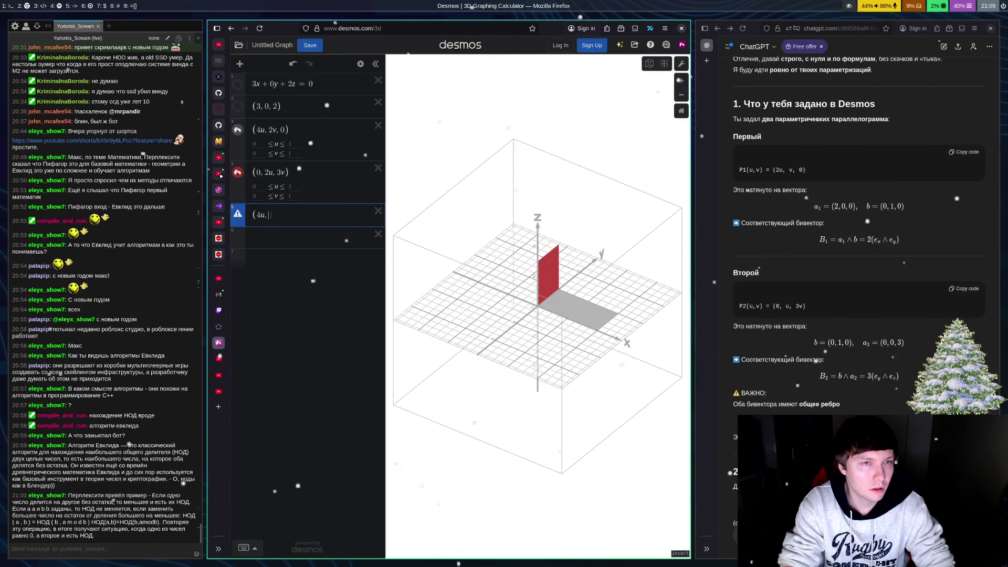
text(2u)
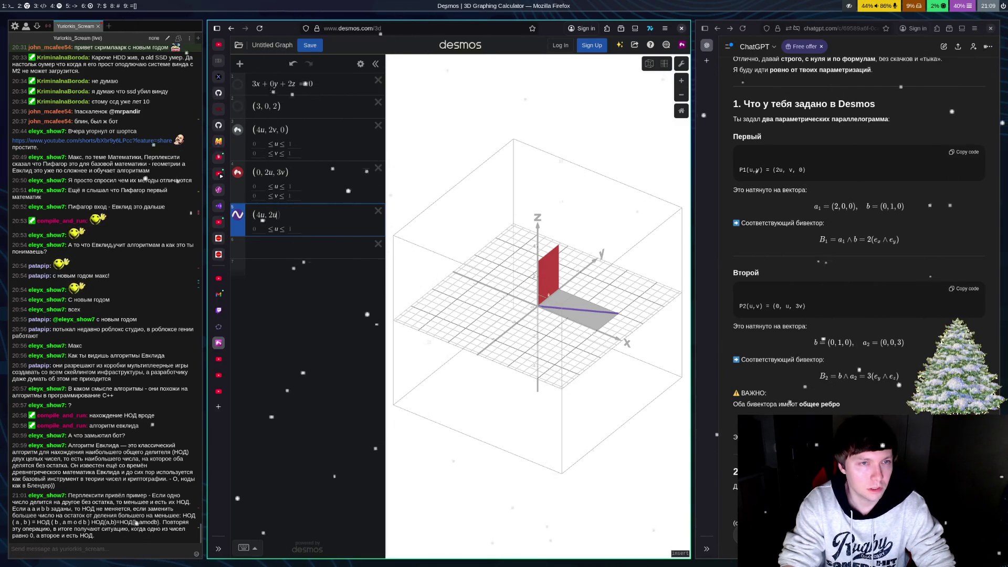
key(BackSpace)
text(v)
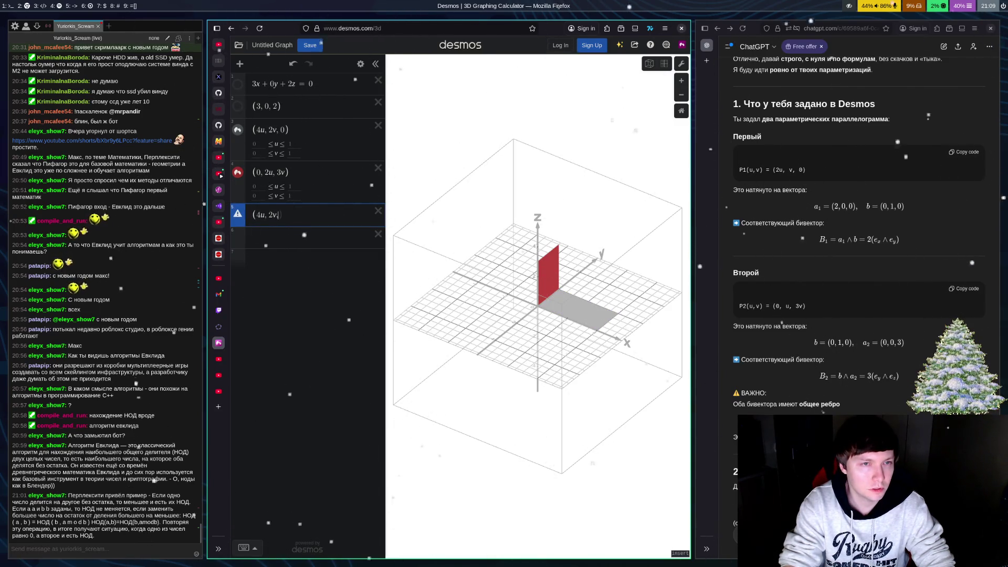
text(, )
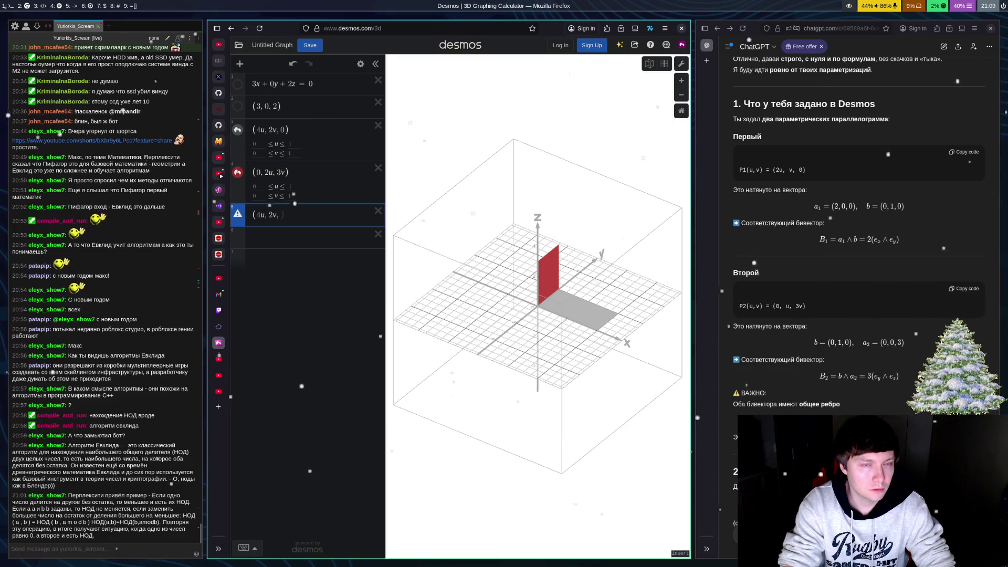
text(-3v)
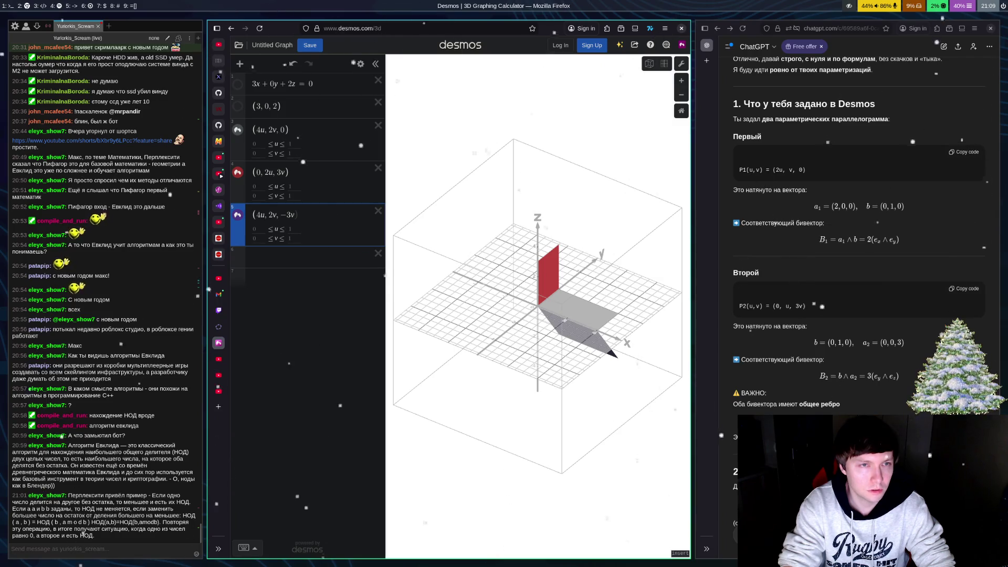
key(BackSpace)
text(u)
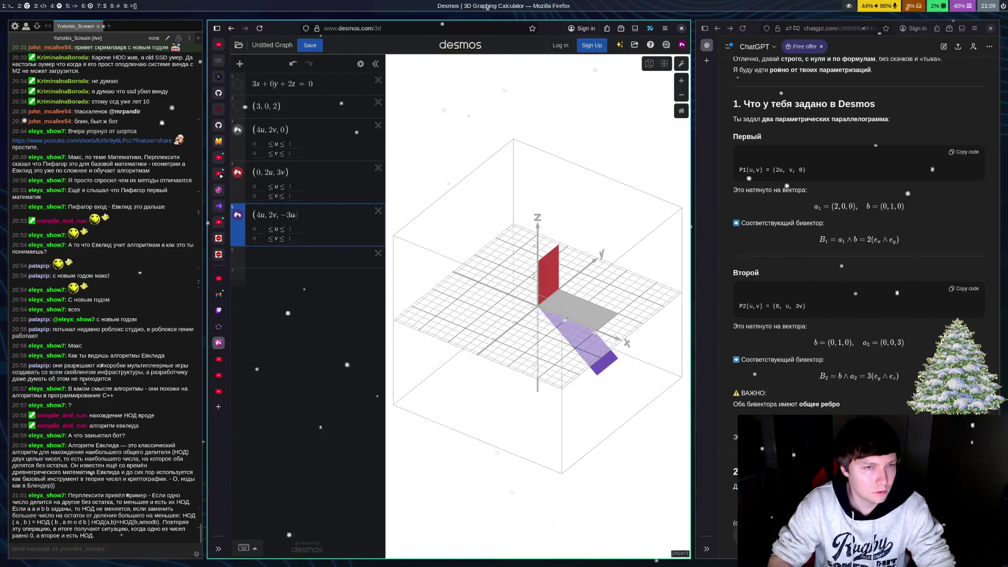
text() + 3)
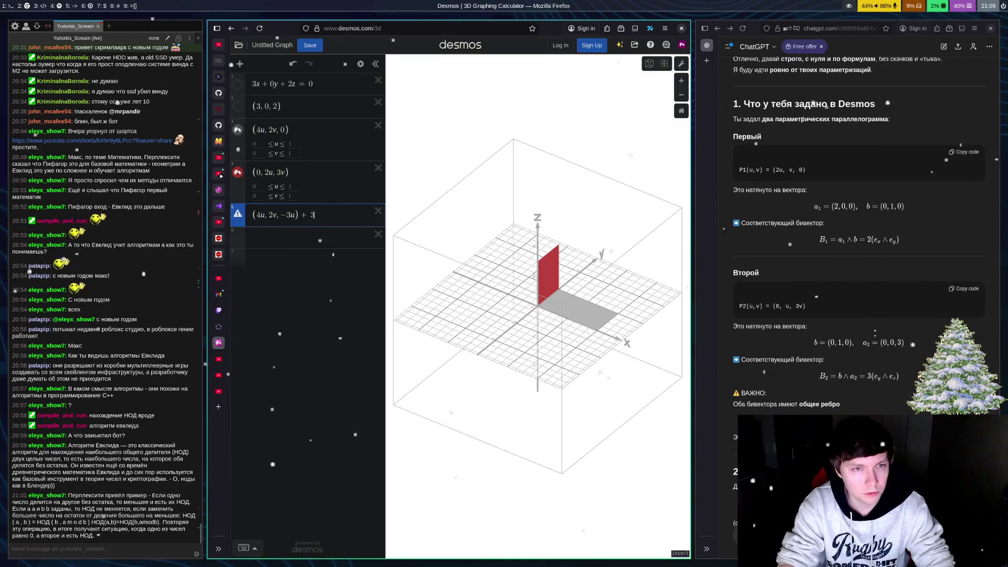
key(BackSpace)
key(BackSpace)
text(+3)
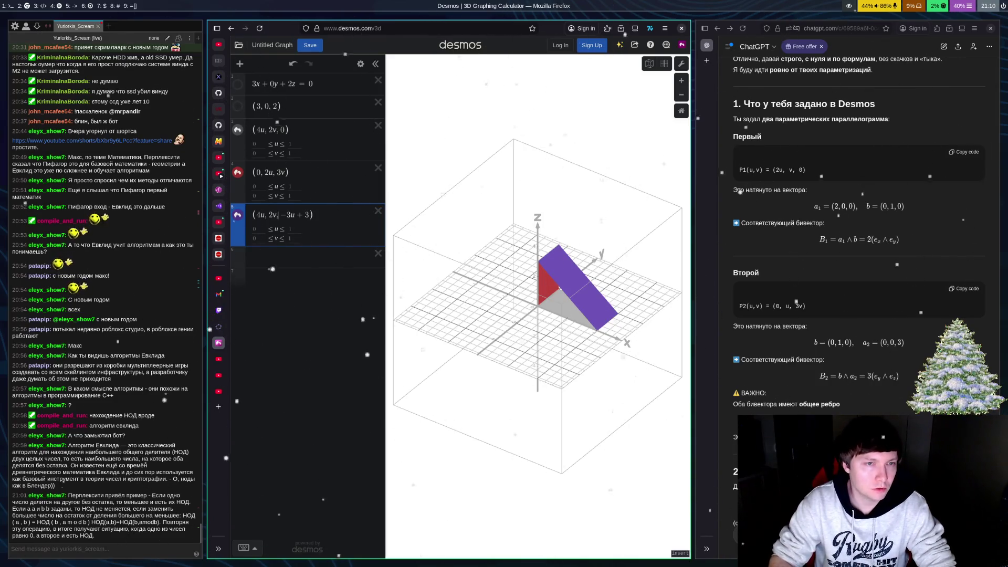
key(BackSpace)
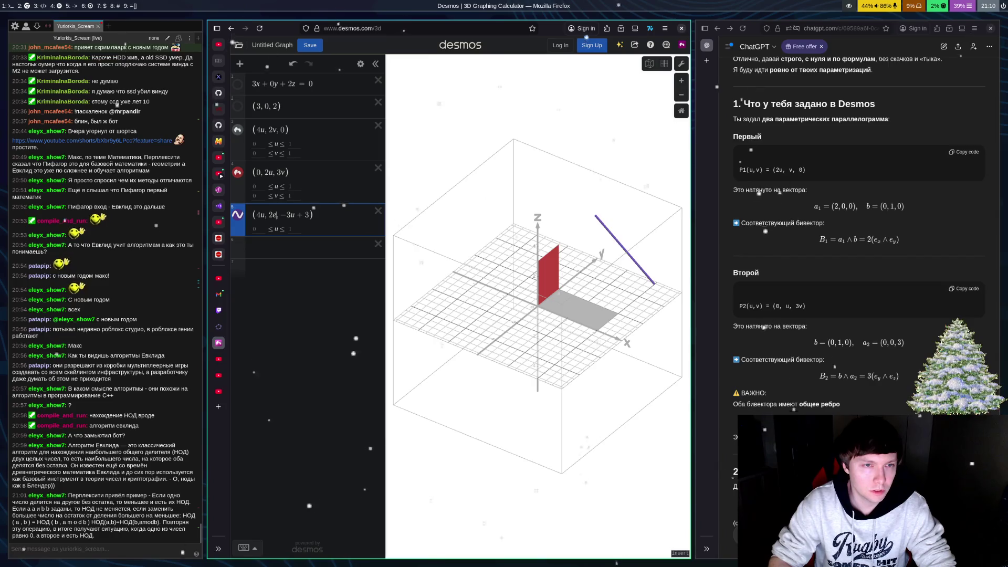
Change row 5's second component from 2v to 2u, flattening the purple surface into a line
text(v)
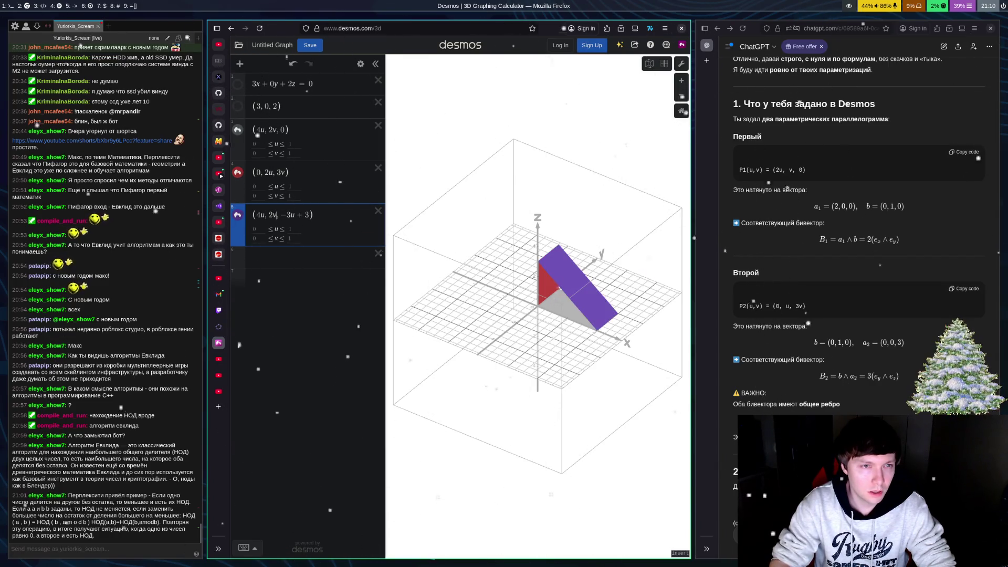
key(BackSpace)
text(v)
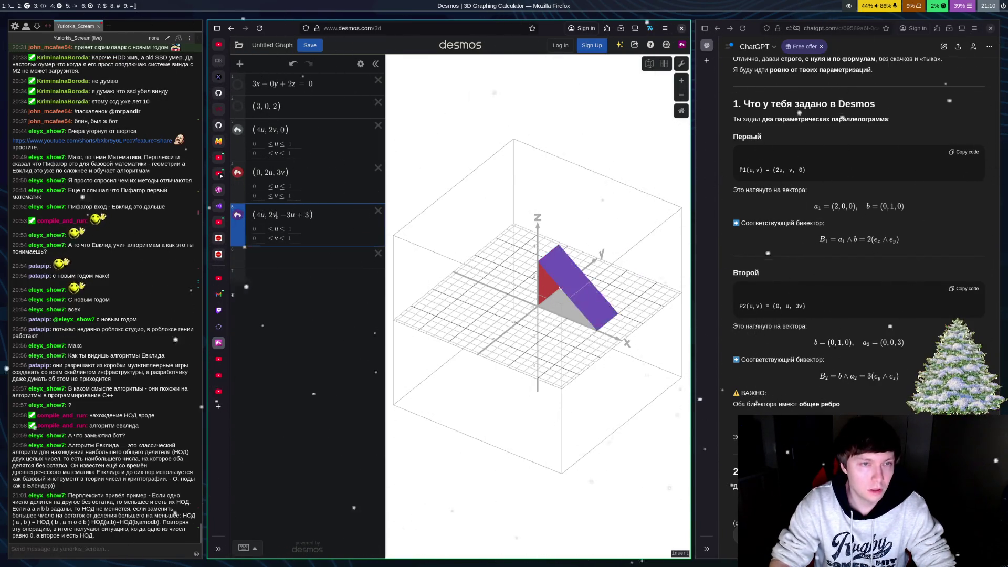
key(BackSpace)
text(u)
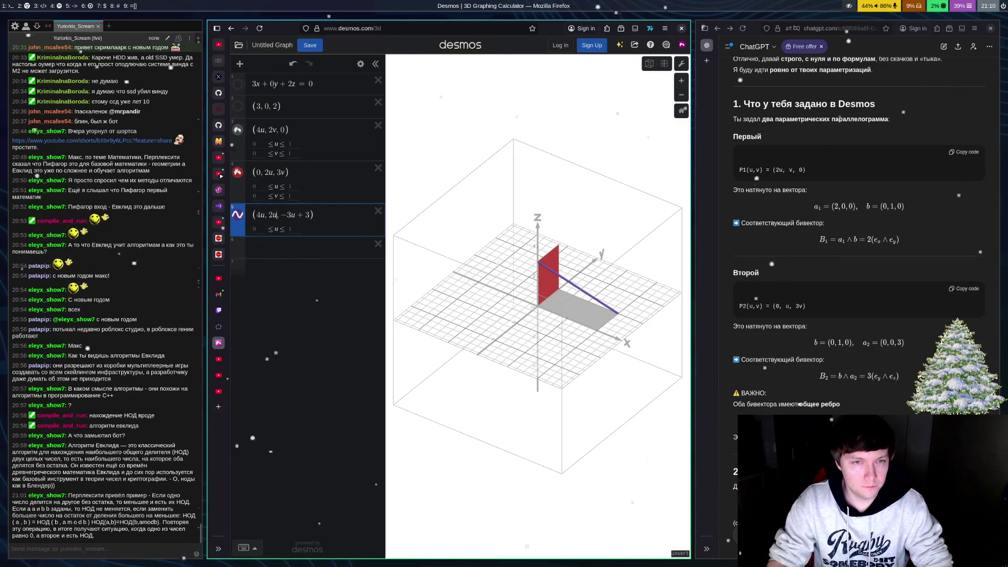
key(Delete)
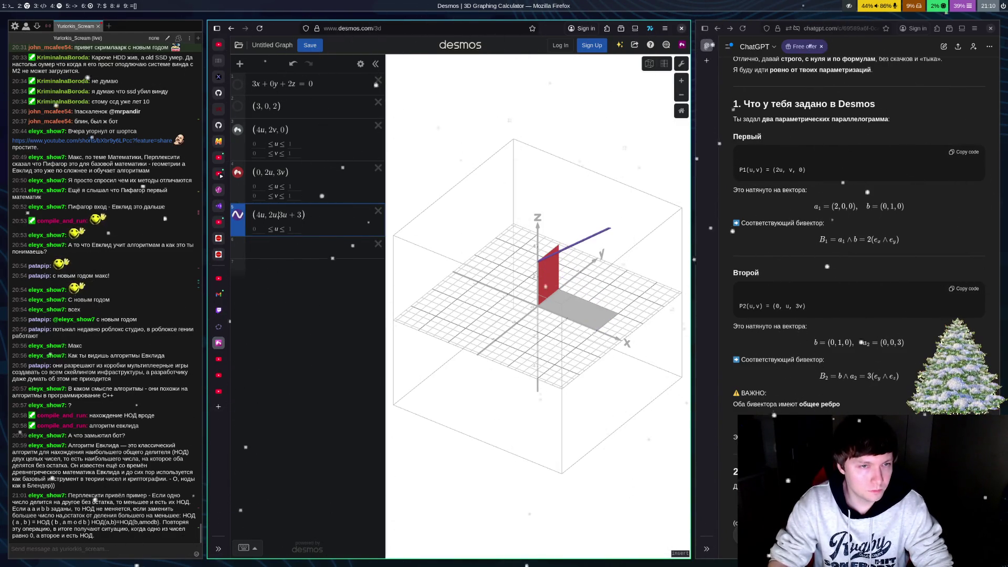
Toggle the second component between 2v and 2u again, ending with 2v as a surface
key(BackSpace)
text(v)
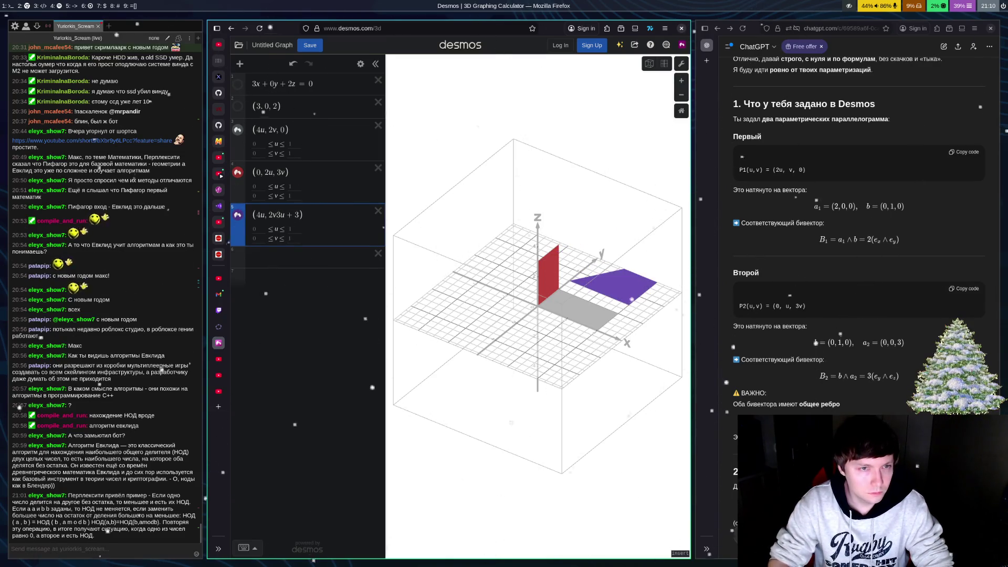
text(, −)
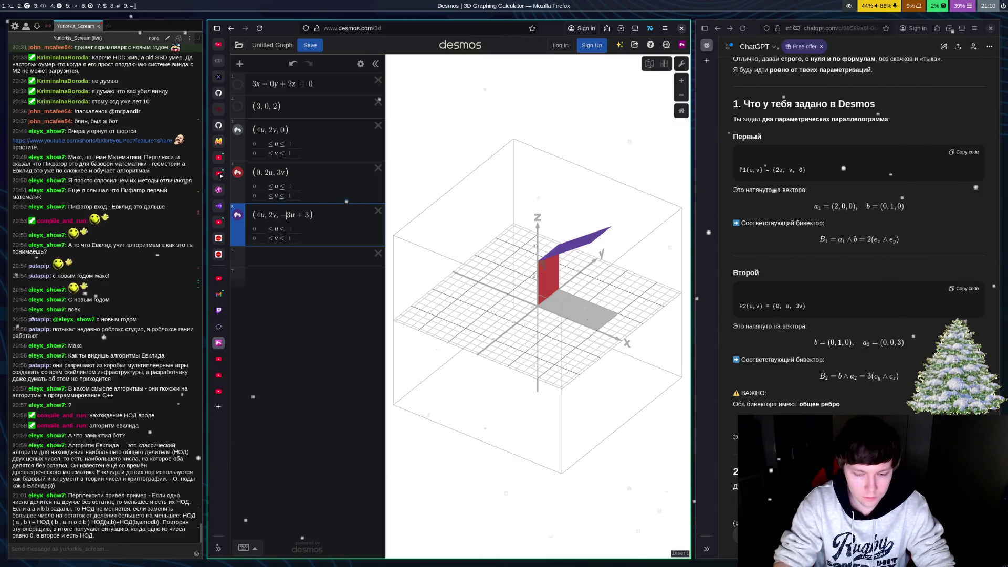
key(BackSpace)
text(u)
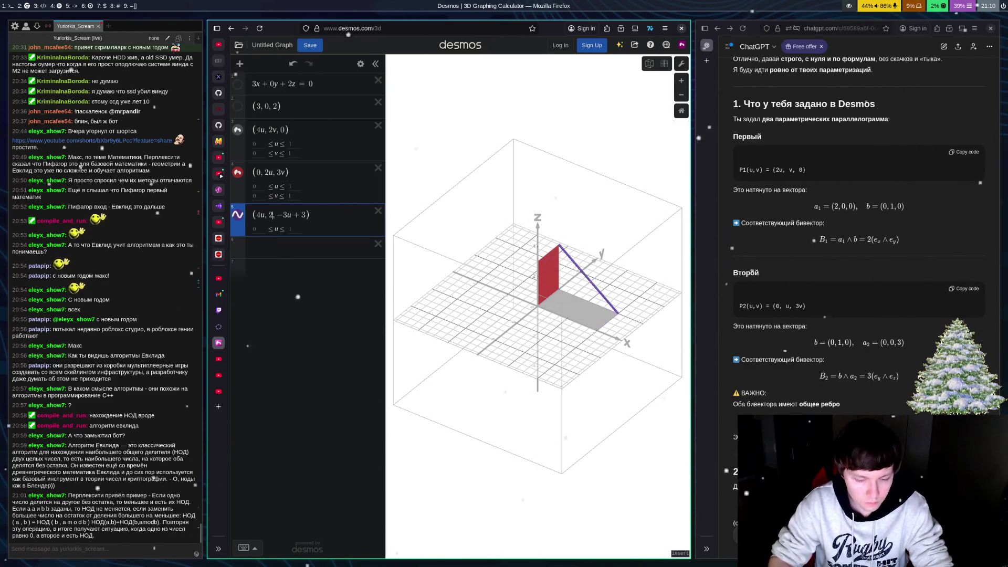
click(294, 215)
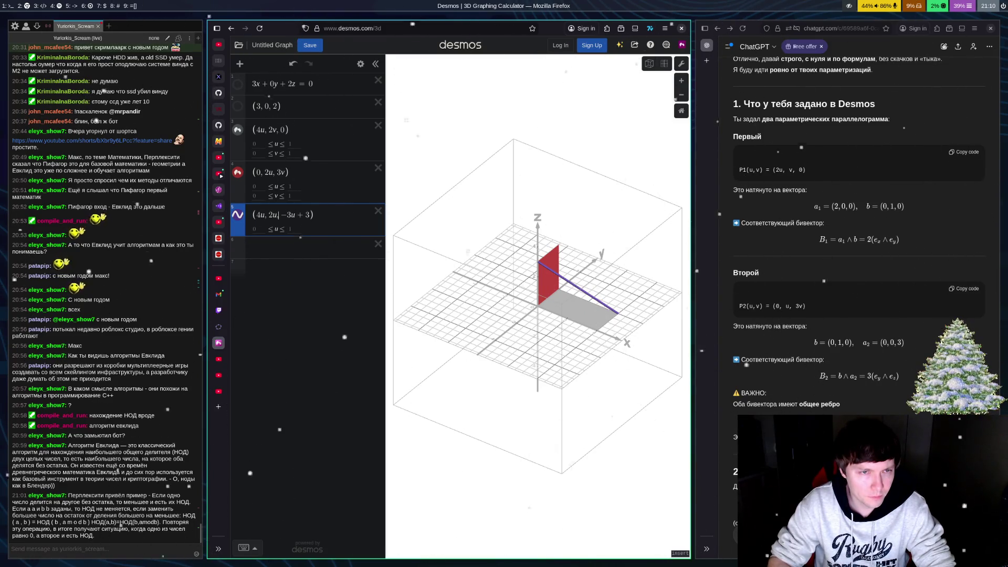
key(BackSpace)
text(v)
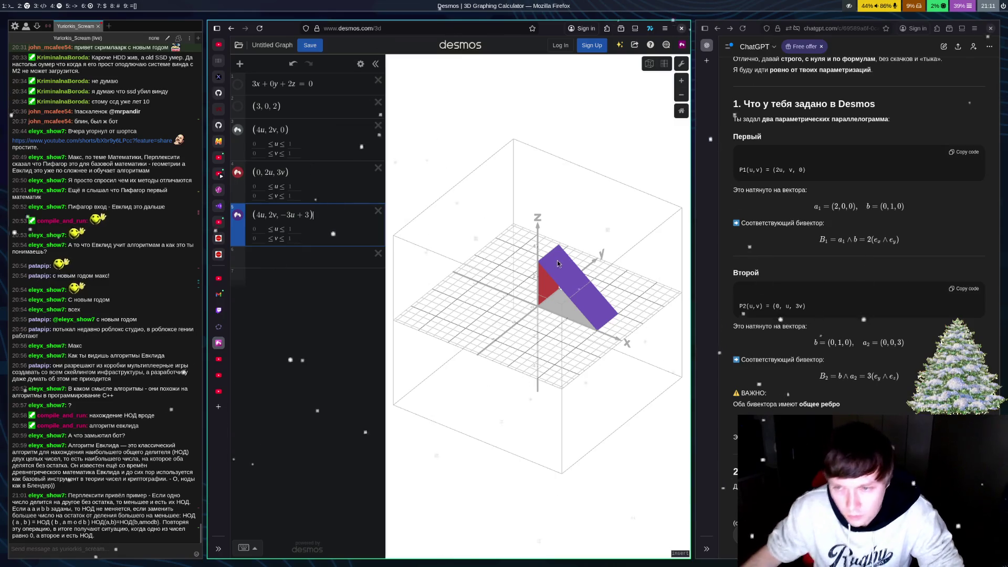
Scroll down to continue through ChatGPT's bivector-sum answer
scroll(856, 236, down, 3)
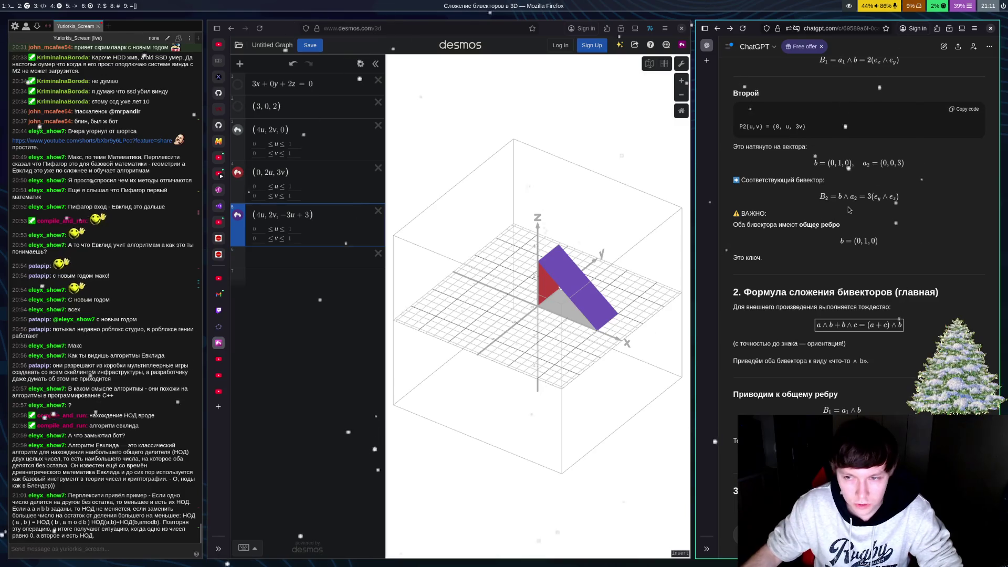
Scroll through ChatGPT's sections 3–7, then load the reply explaining u and v in Desmos
scroll(849, 210, down, 3)
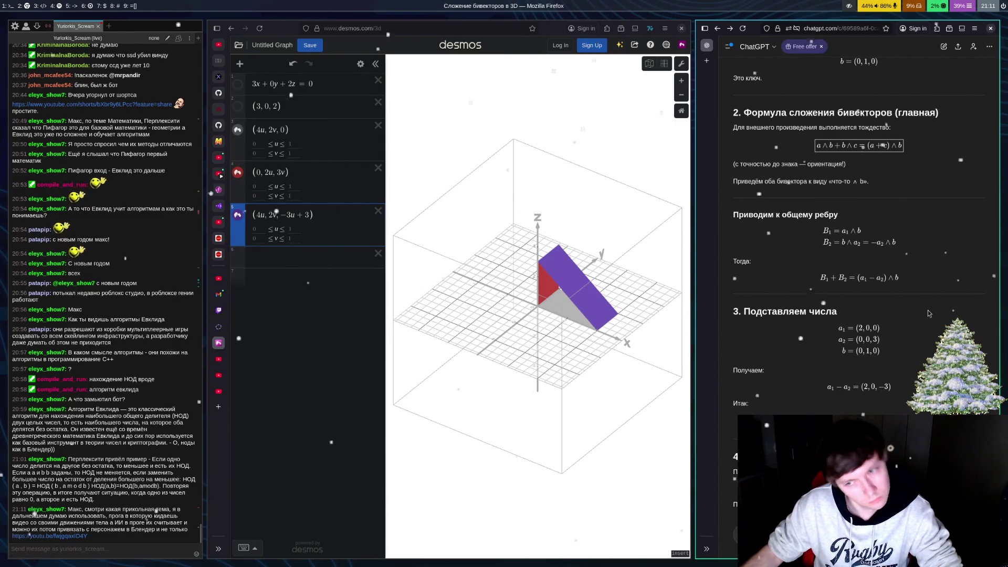
scroll(939, 296, down, 3)
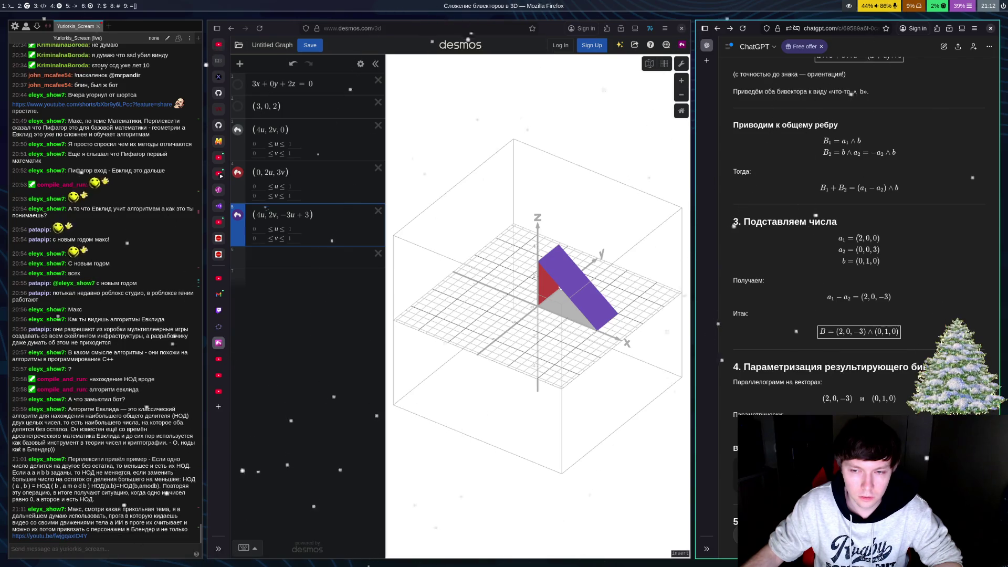
scroll(855, 236, down, 2)
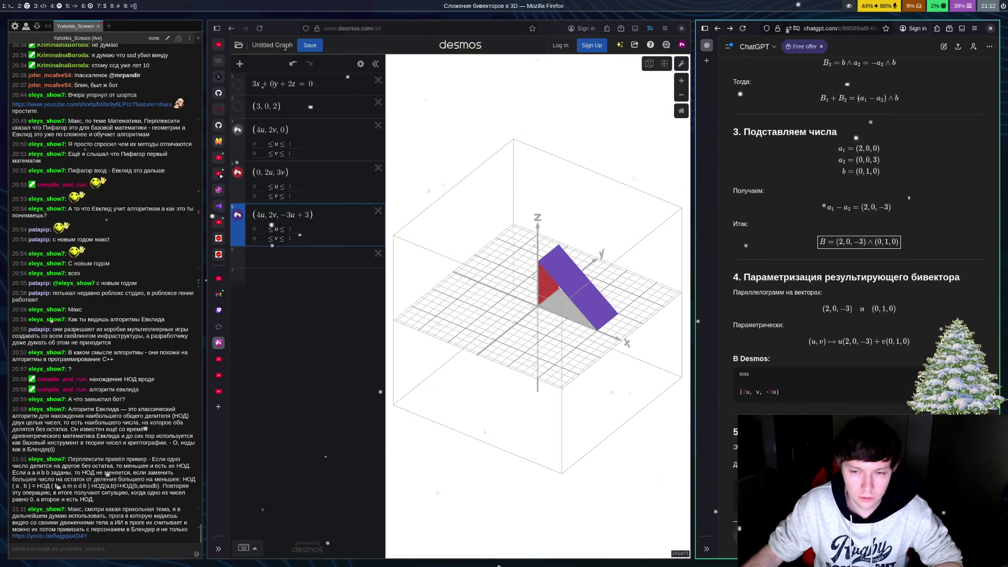
scroll(887, 391, down, 3)
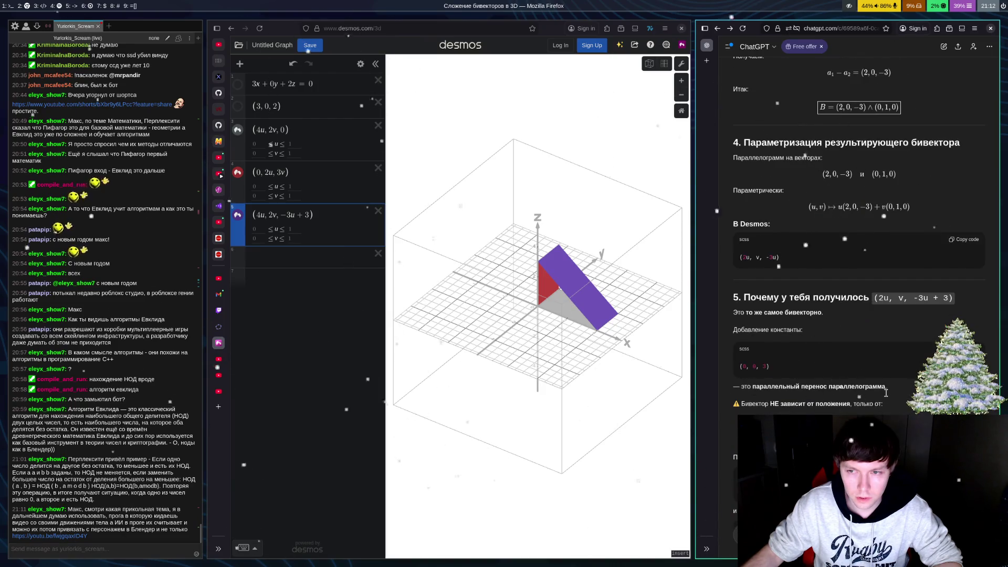
scroll(886, 393, down, 3)
scroll(887, 393, down, 6)
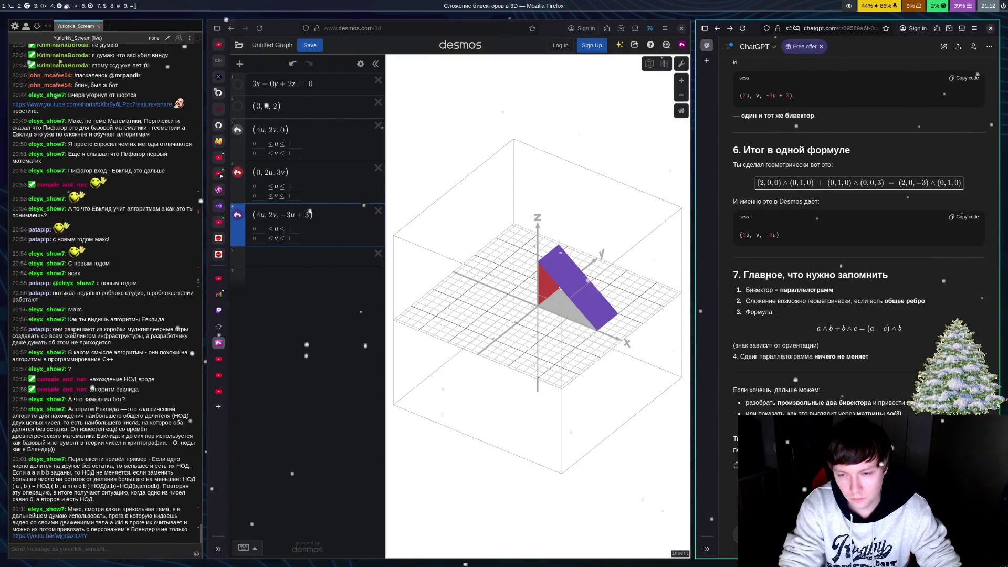
click(818, 46)
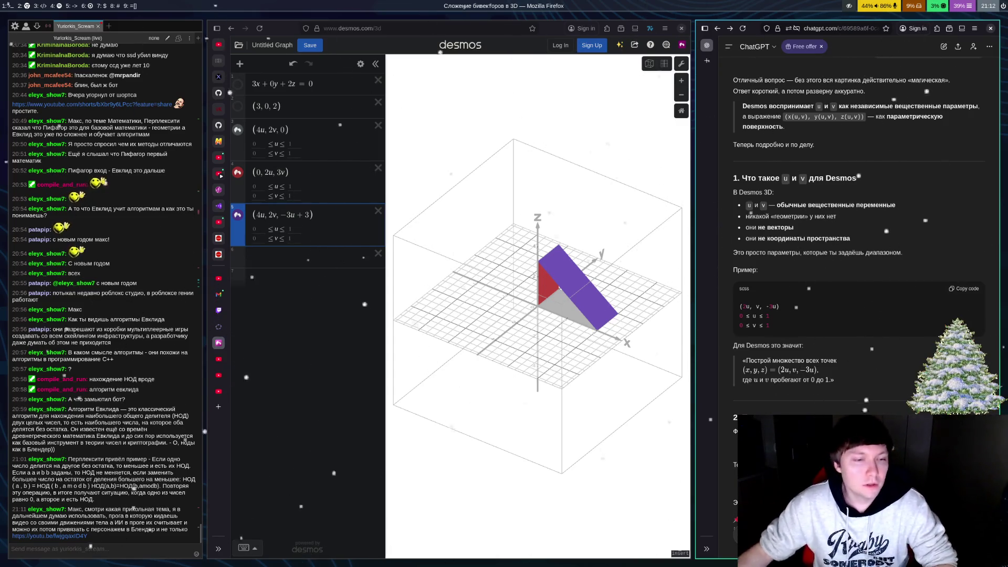
Open the Rokoko Vision YouTube link from chat and play it full screen
click(79, 535)
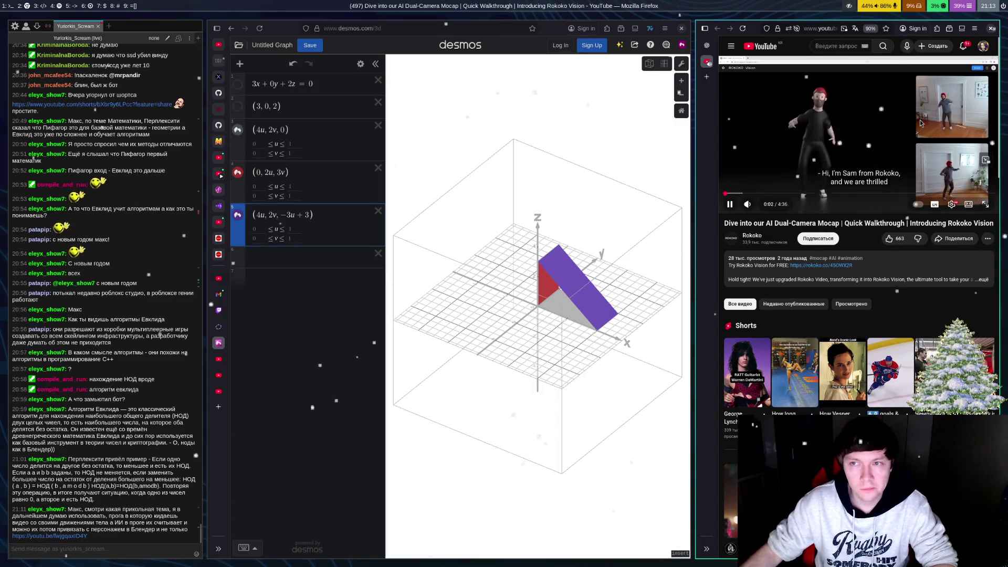
double_click(788, 166)
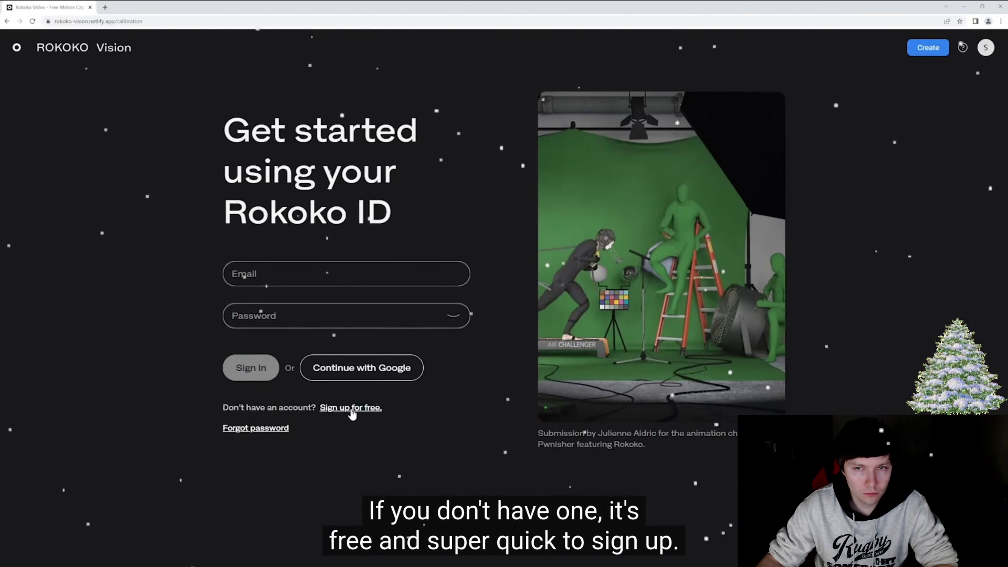
Type a partial e-mail address into a field, adjust the top-right controls, and exit full-screen playback
click(344, 272)
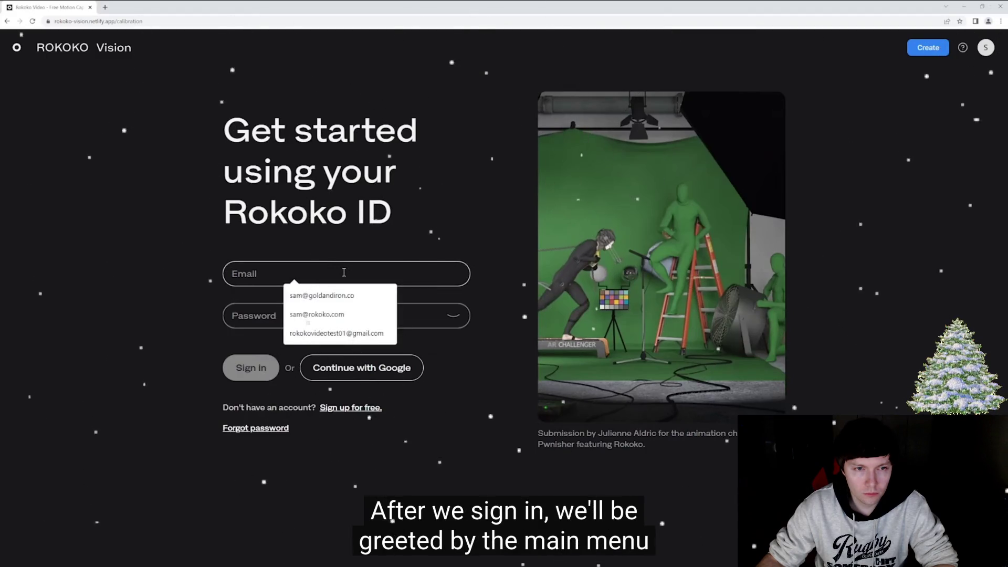
text(sam@)
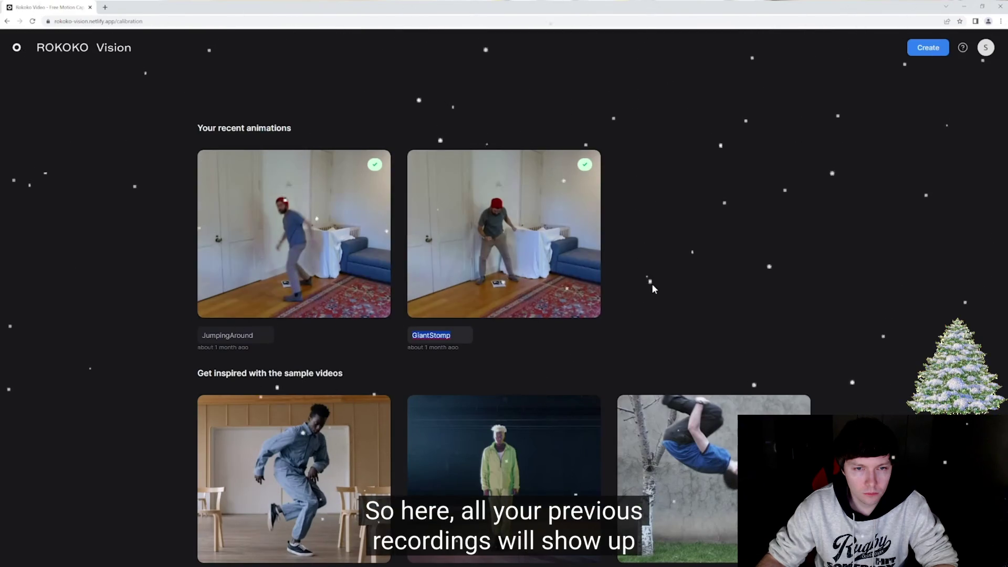
click(651, 282)
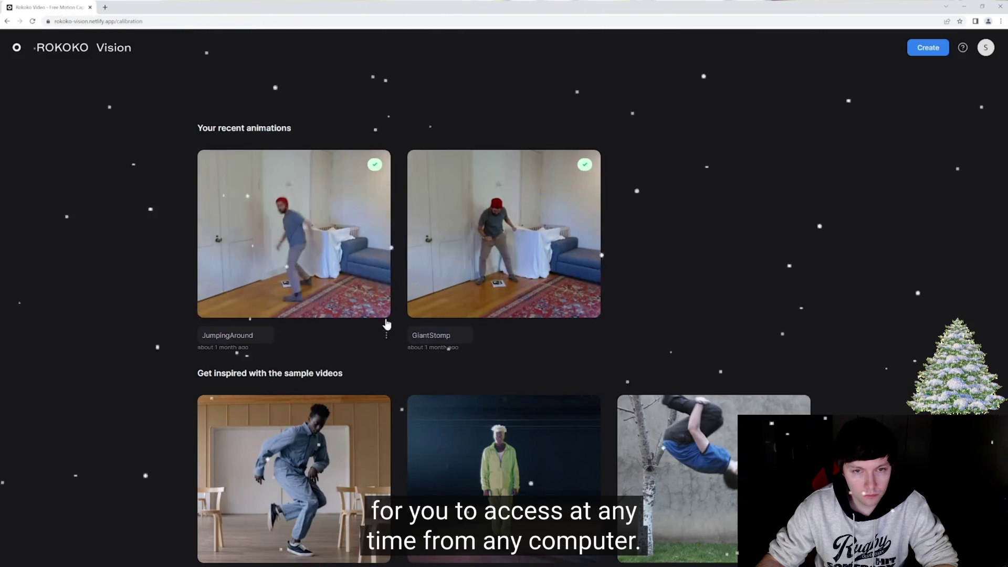
click(962, 48)
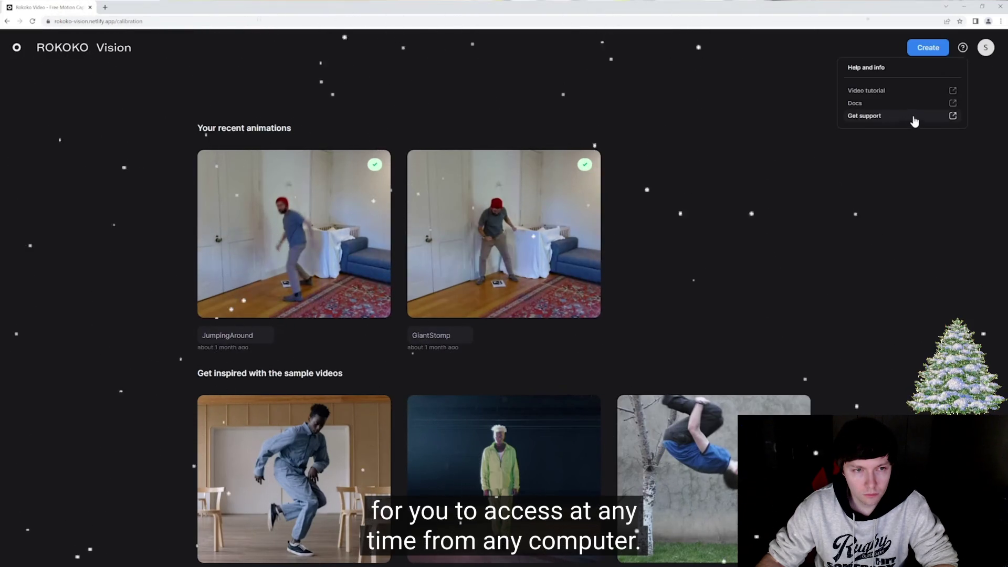
click(963, 56)
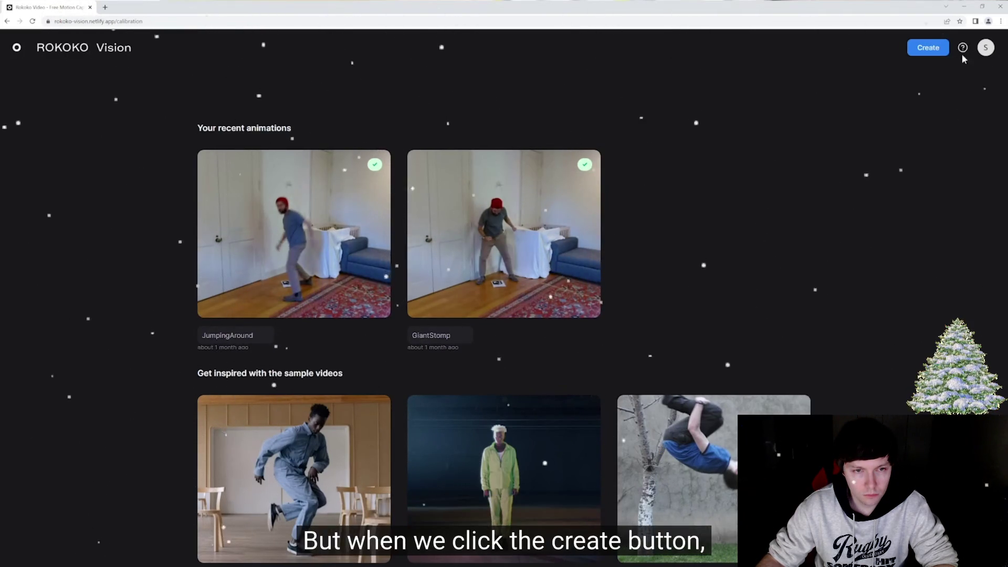
click(928, 47)
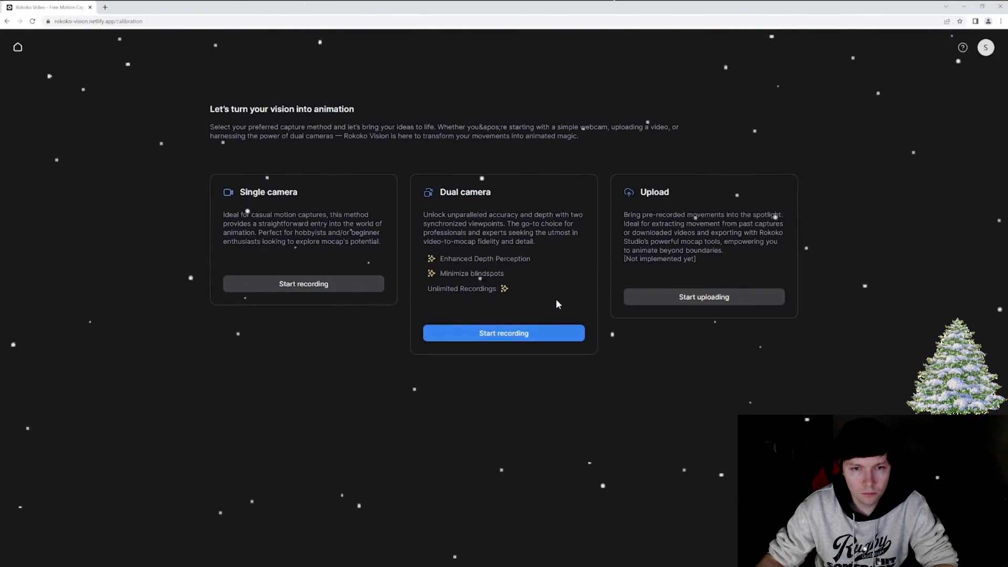
click(575, 332)
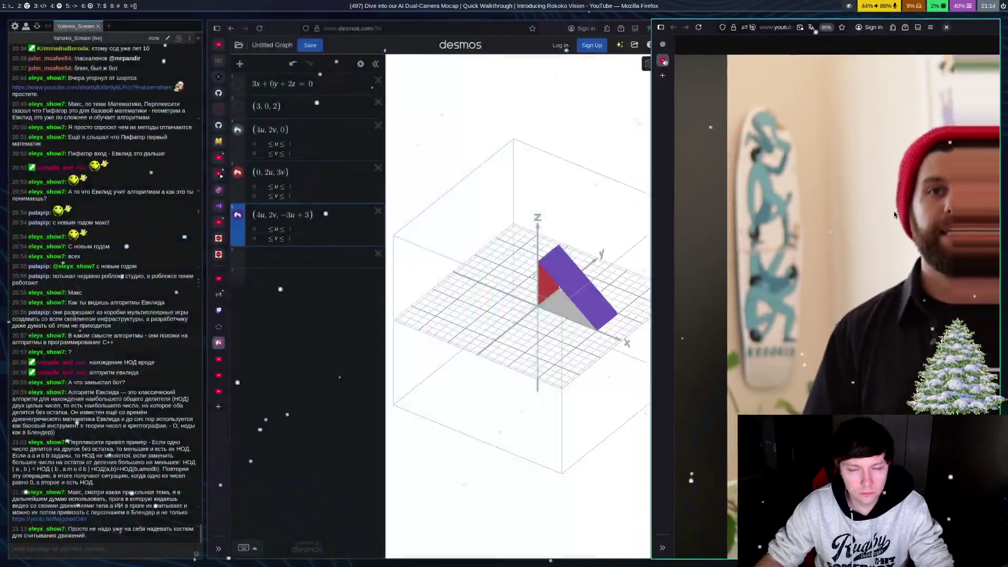
key(Escape)
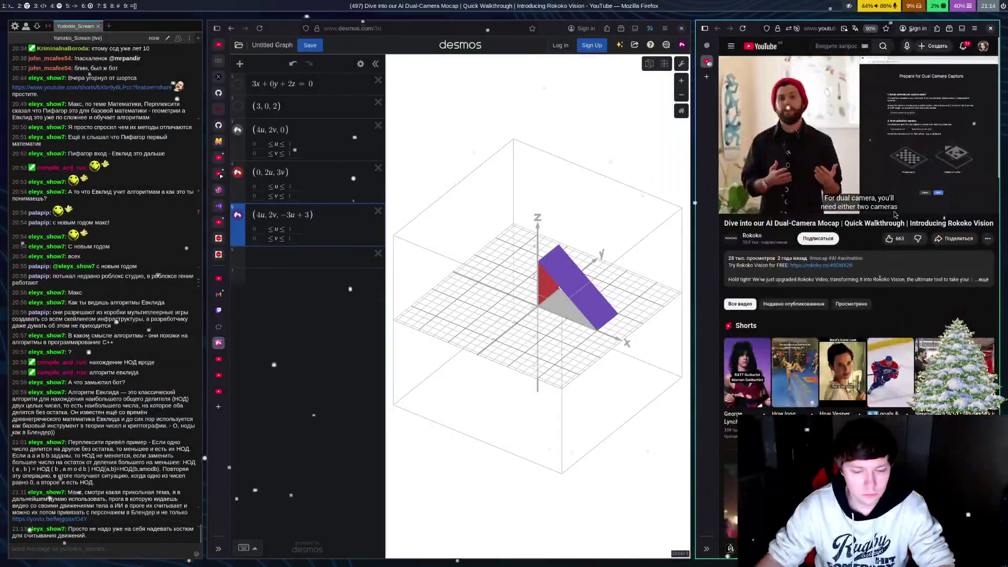
Leave the video and delete the purple (4u, 2v, −3u+3) expression in Desmos
key(ctrl+Tab)
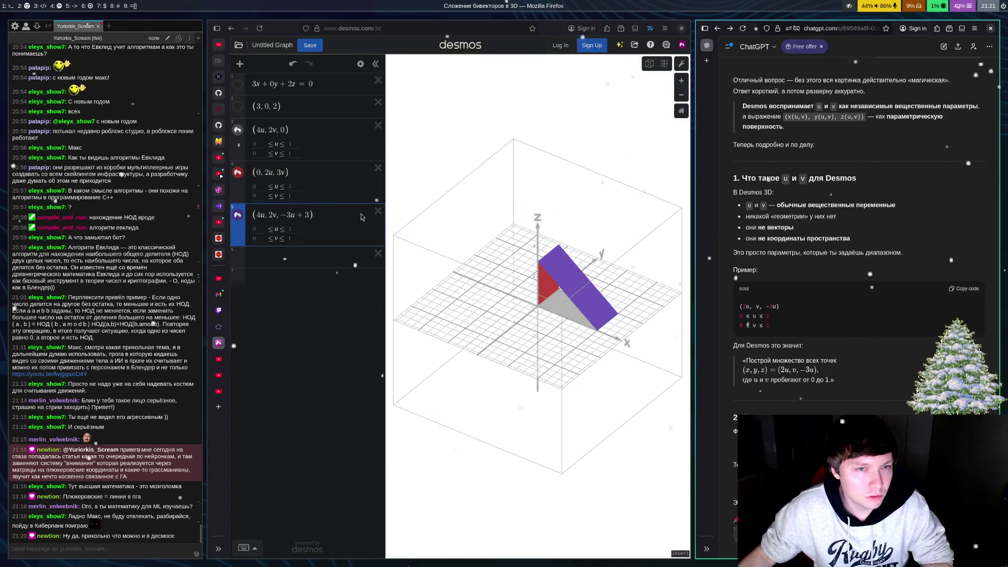
click(378, 211)
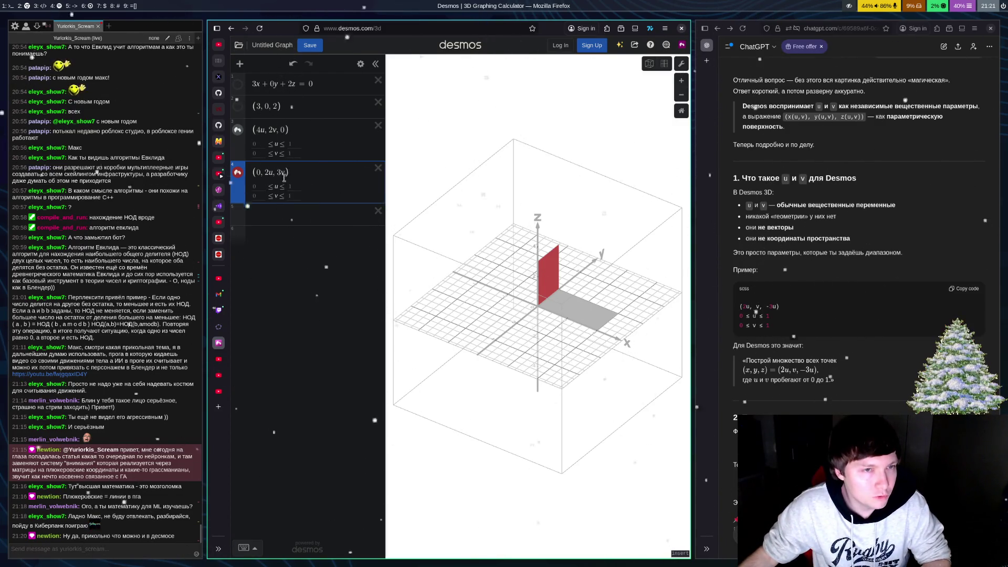
Rewrite expression 4 from (0, 2u, 3v) to (0, u, 6v) by replacing its coefficients
key(BackSpace)
text(3)
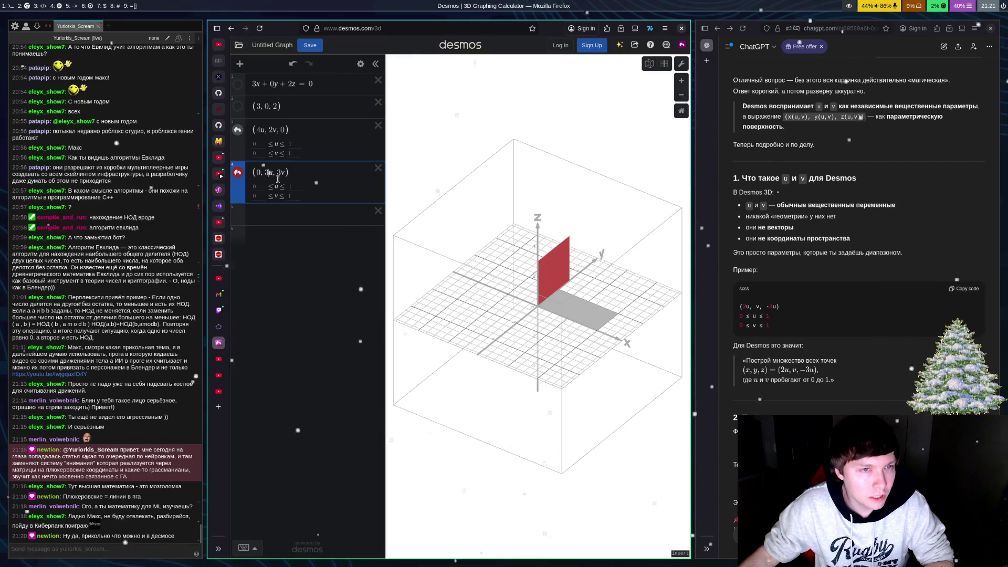
key(BackSpace)
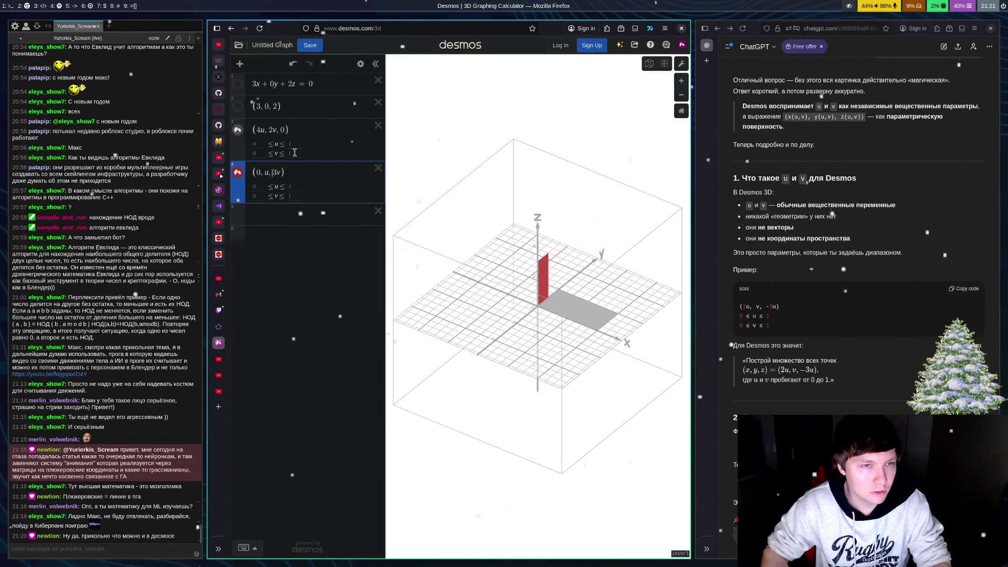
key(Right)
key(Right)
key(BackSpace)
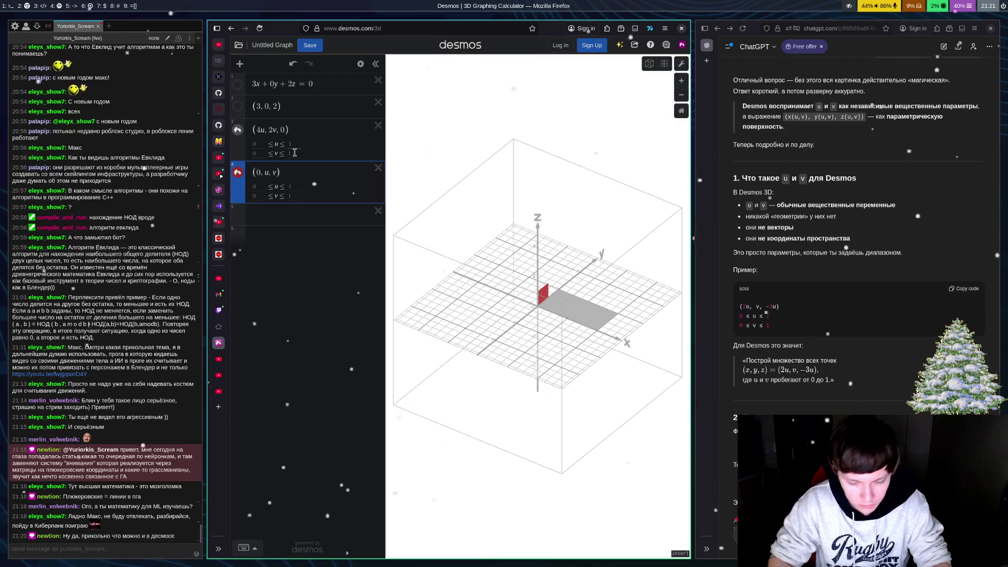
text(6)
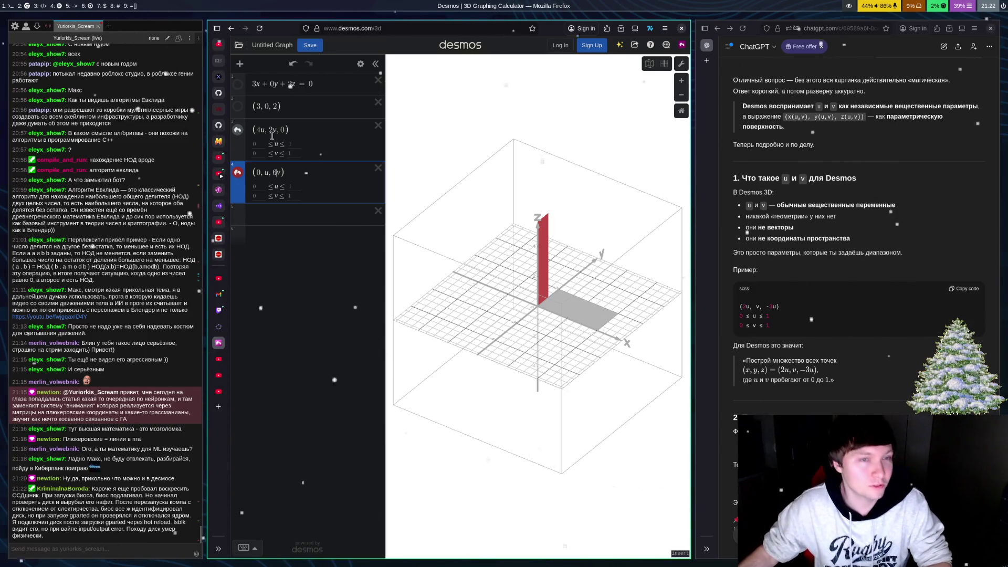
click(277, 133)
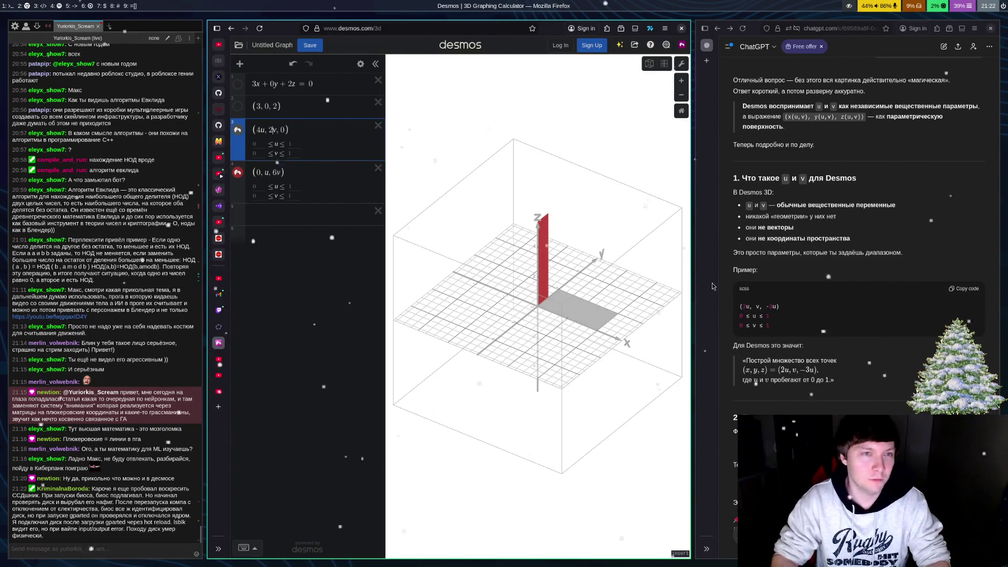
Change the grey surface in expression 3 to (8u, v, 0) and zoom the graph out
key(BackSpace)
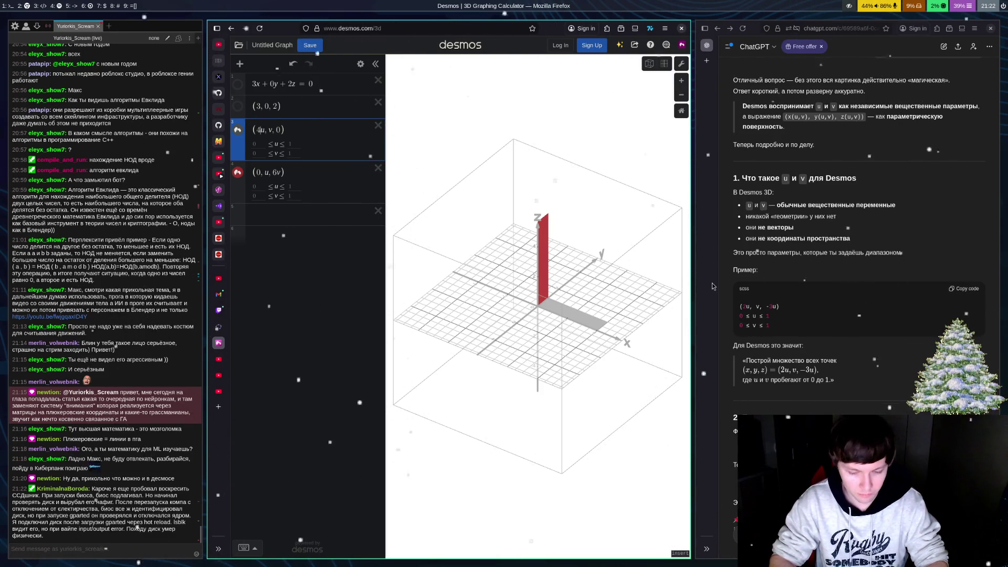
key(BackSpace)
text(8)
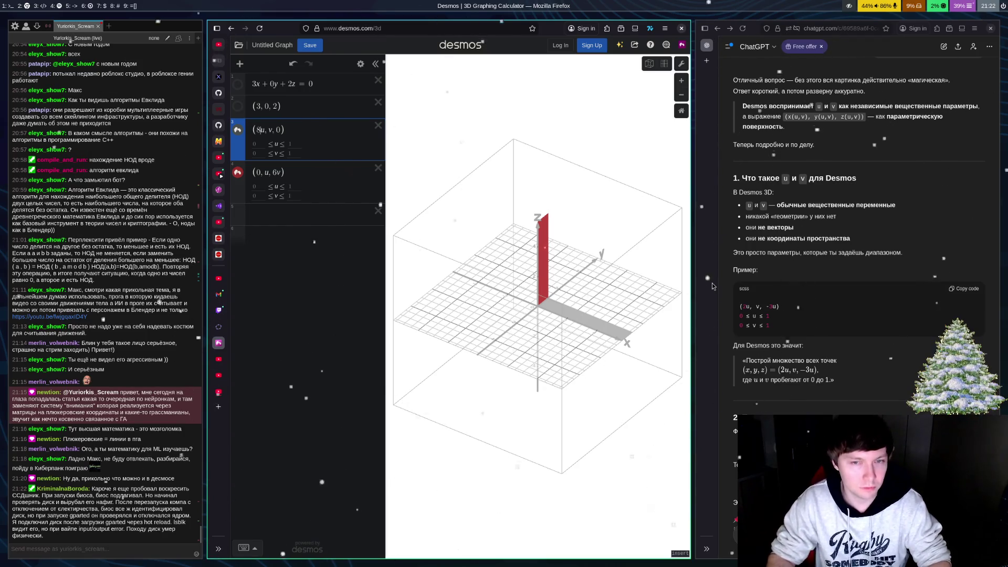
scroll(598, 337, down, 3)
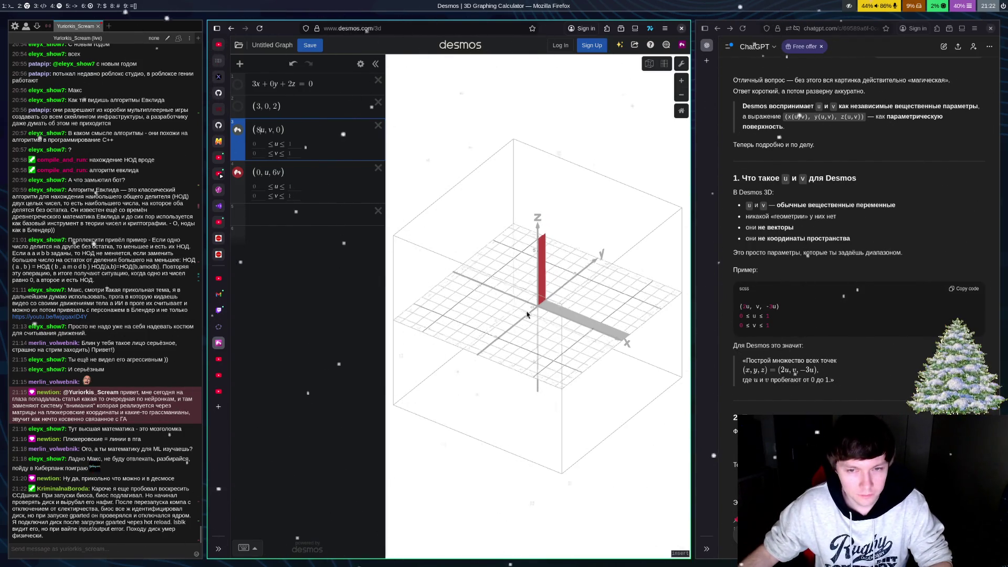
scroll(599, 338, down, 1)
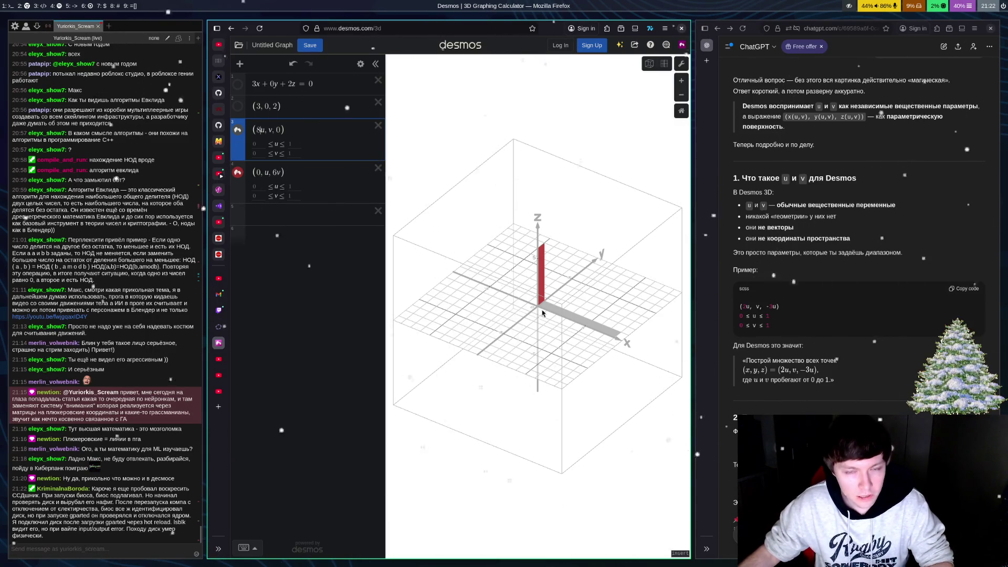
scroll(640, 353, down, 5)
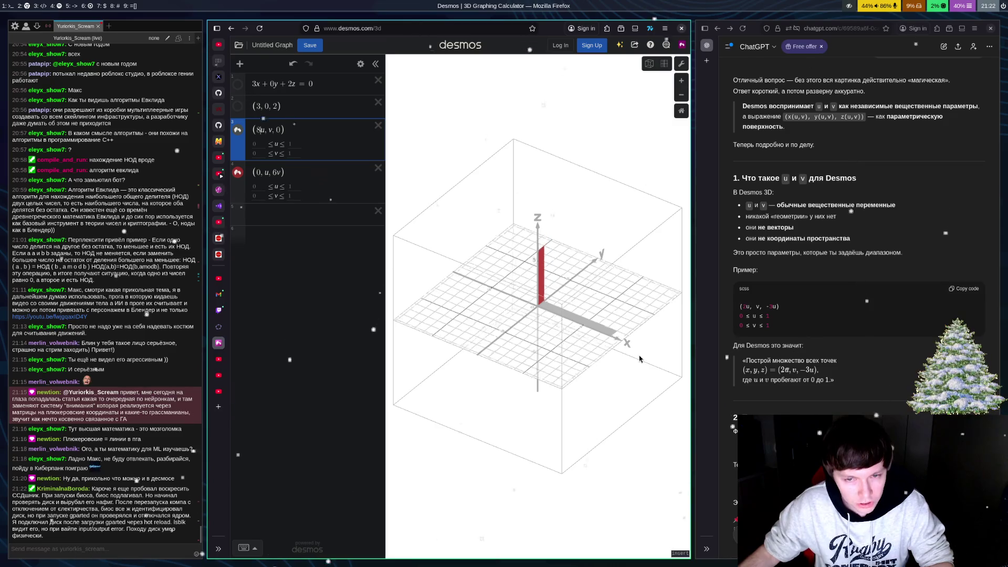
scroll(624, 349, up, 2)
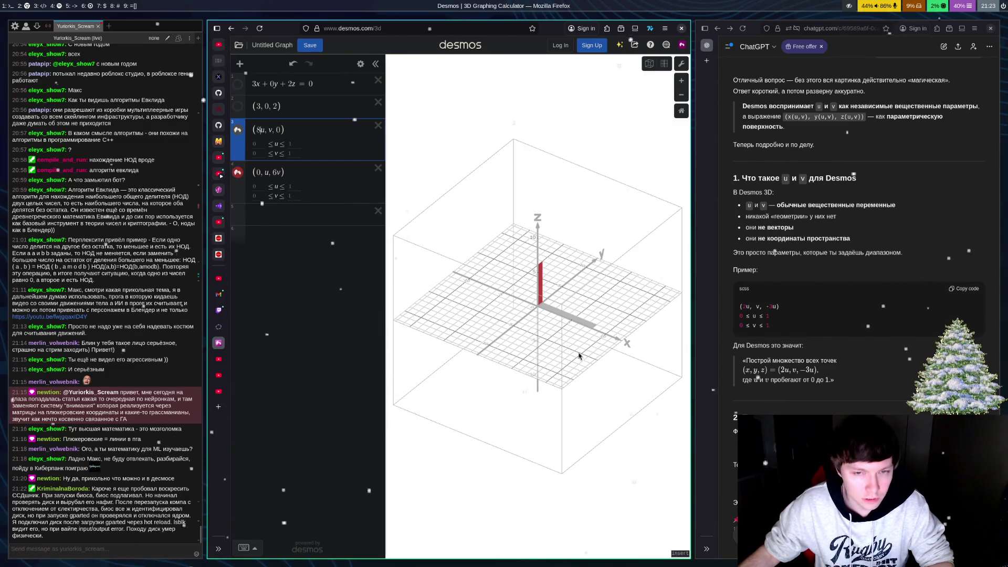
Add a fifth surface expression reading (8u, v, −8u)
click(297, 219)
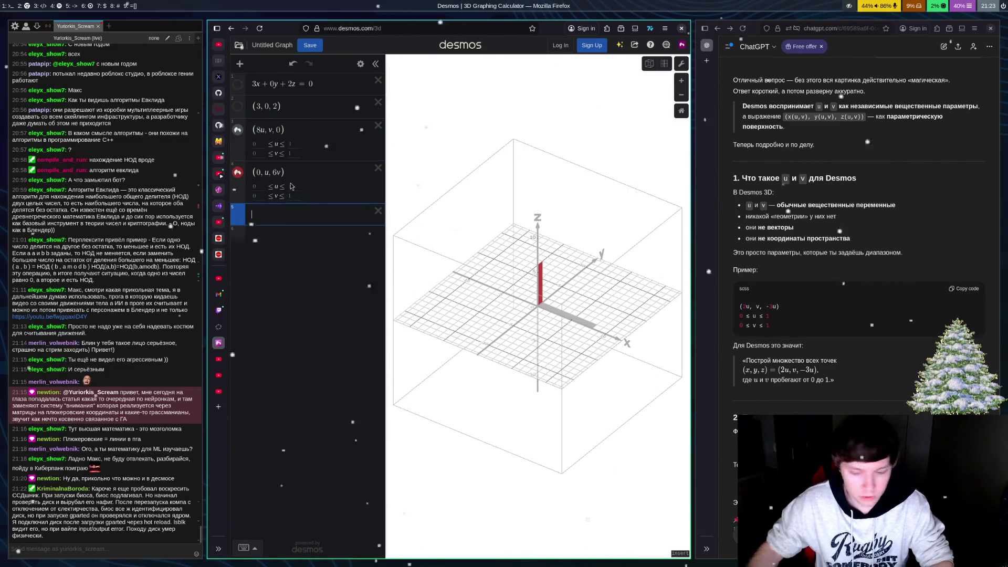
text(()
text(w)
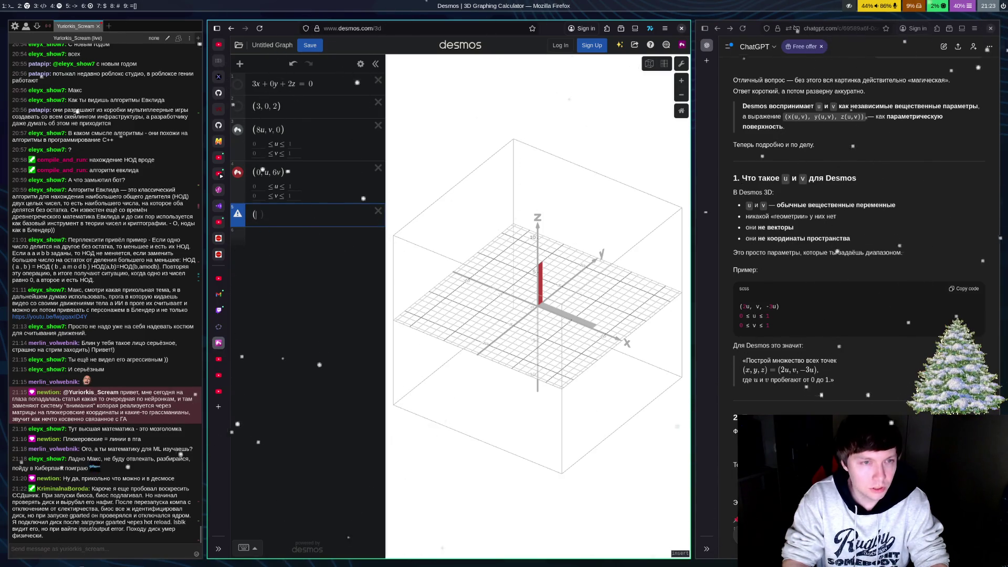
text(8u, )
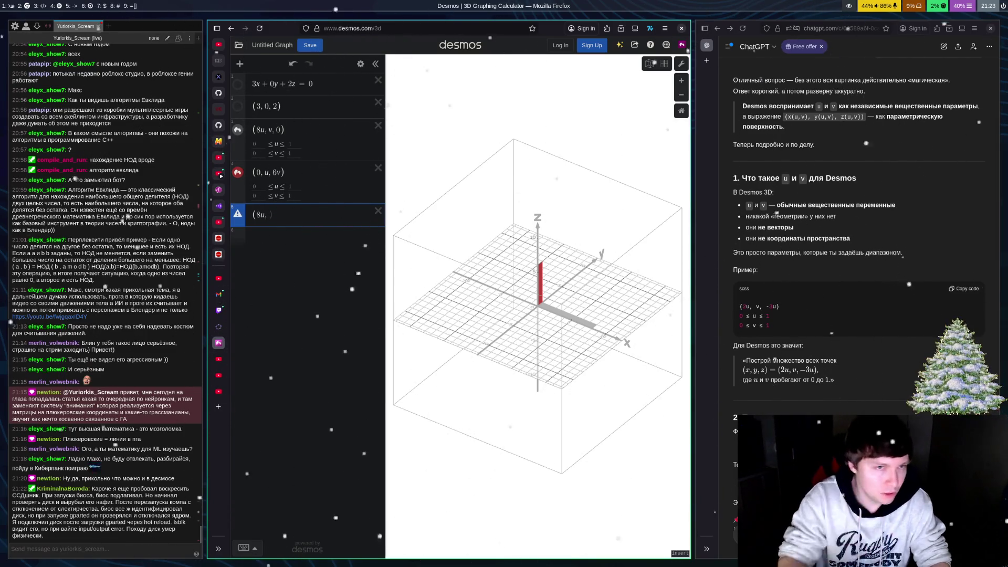
text(v)
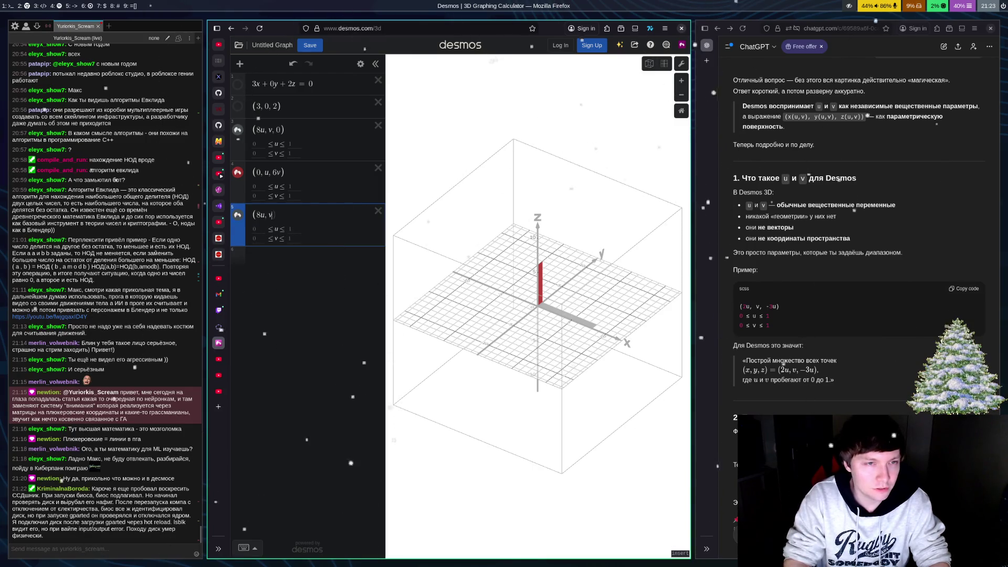
key(BackSpace)
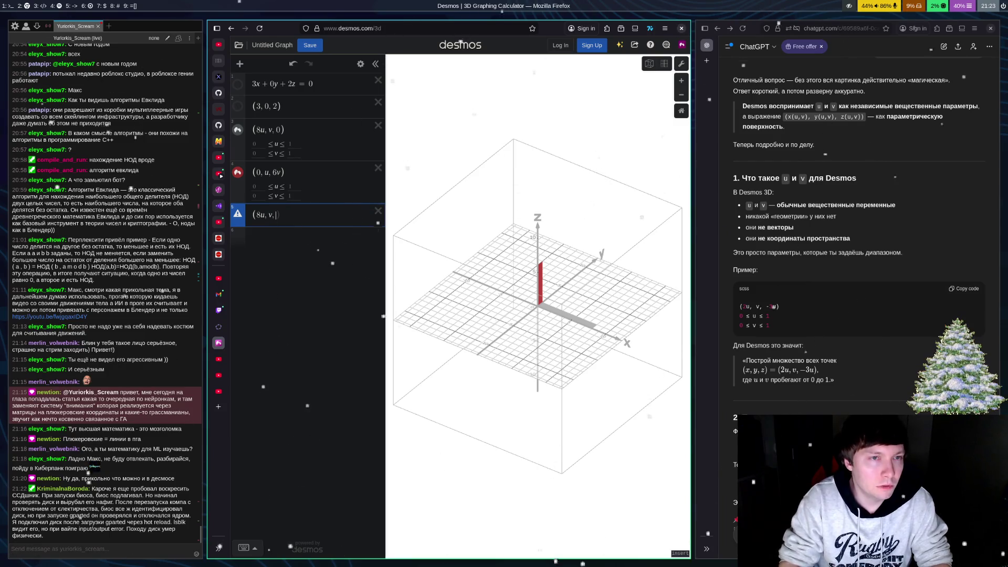
text(9)
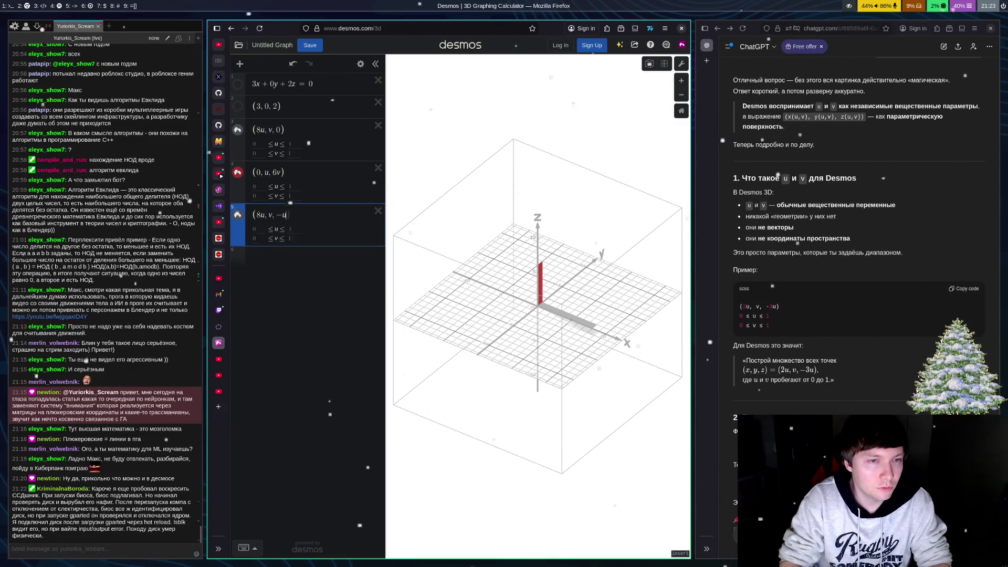
key(BackSpace)
text(8e)
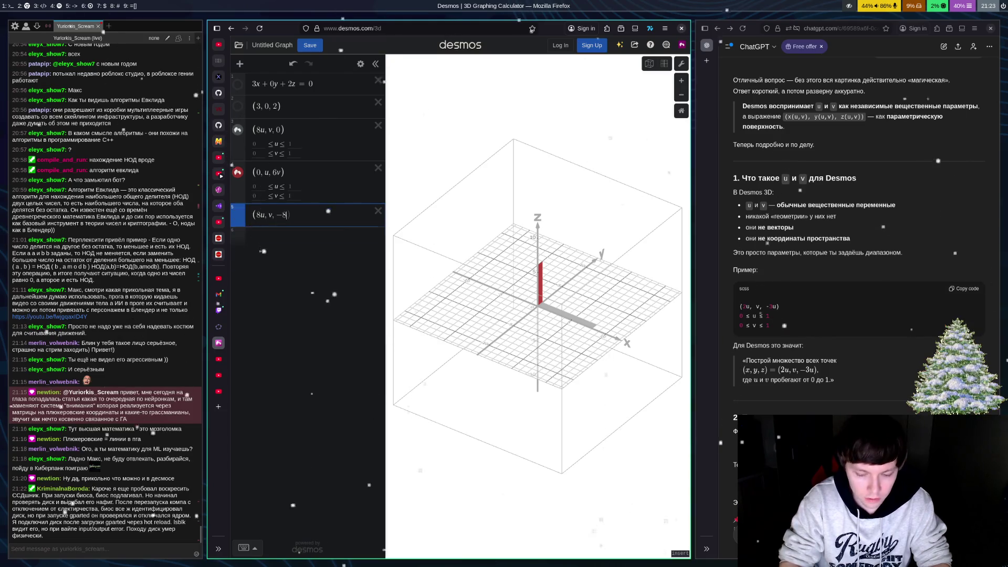
key(BackSpace)
text(u)
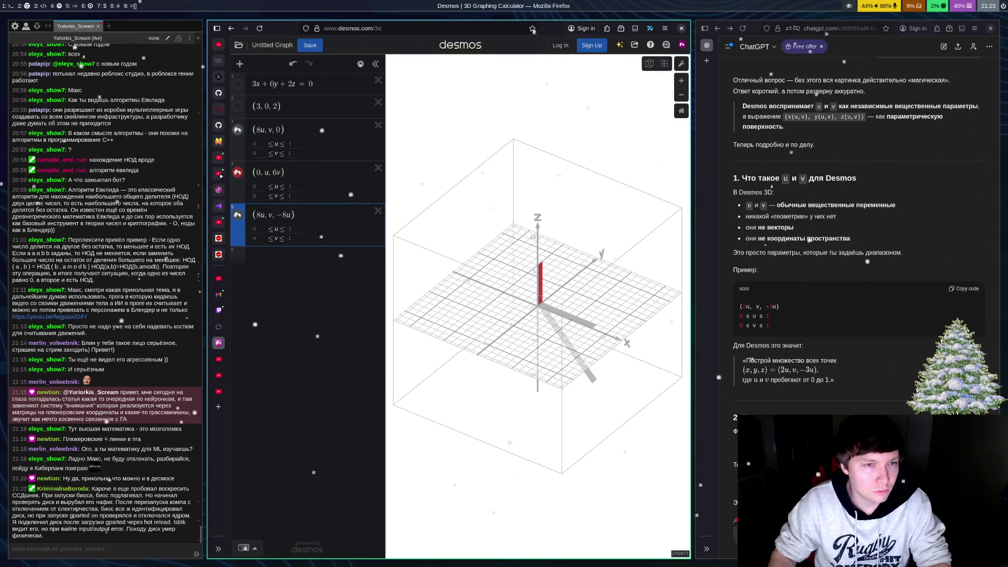
Change its z-component to −6u + 6 and orbit the view to inspect the slanted face
key(Left)
key(Left)
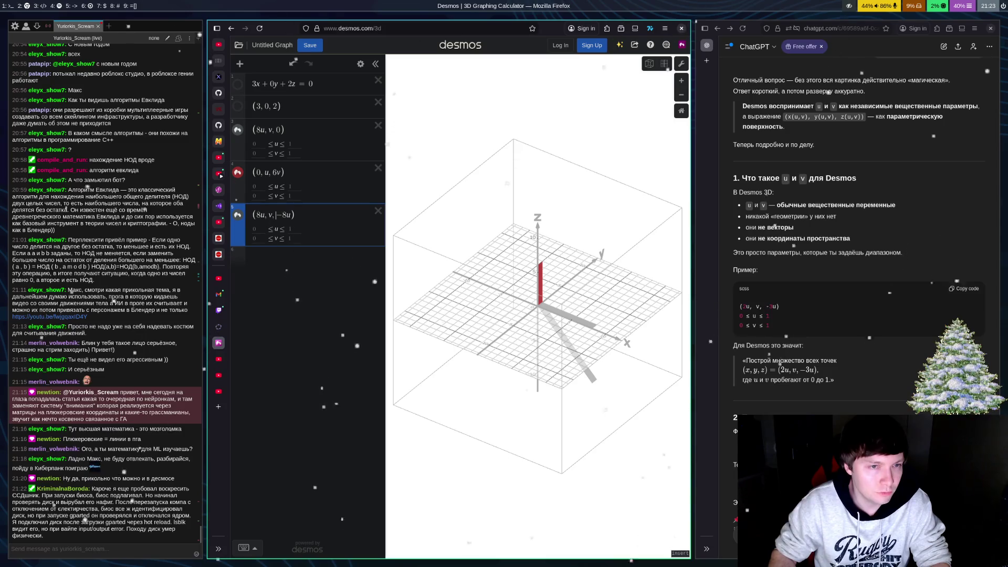
key(BackSpace)
text(6)
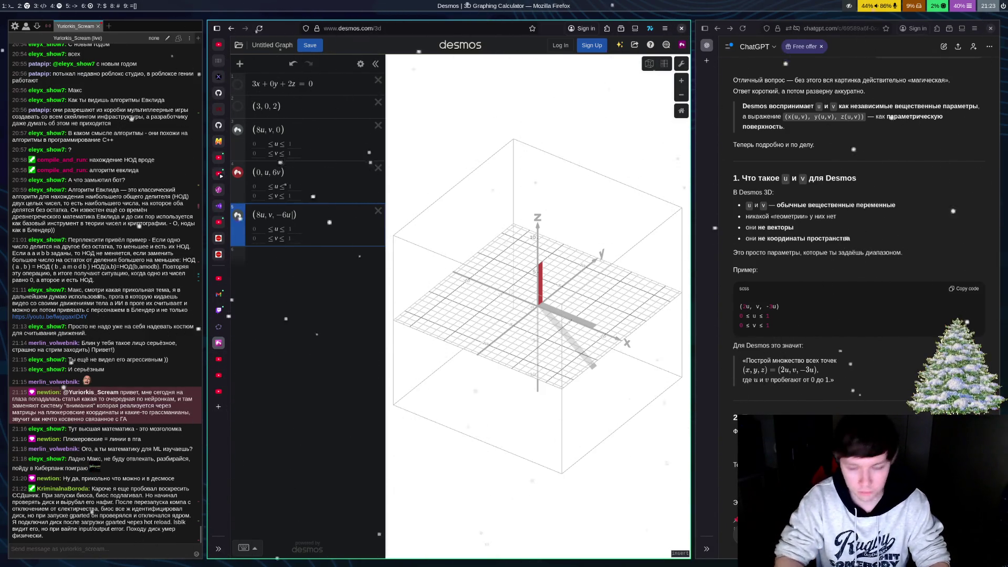
text(+6)
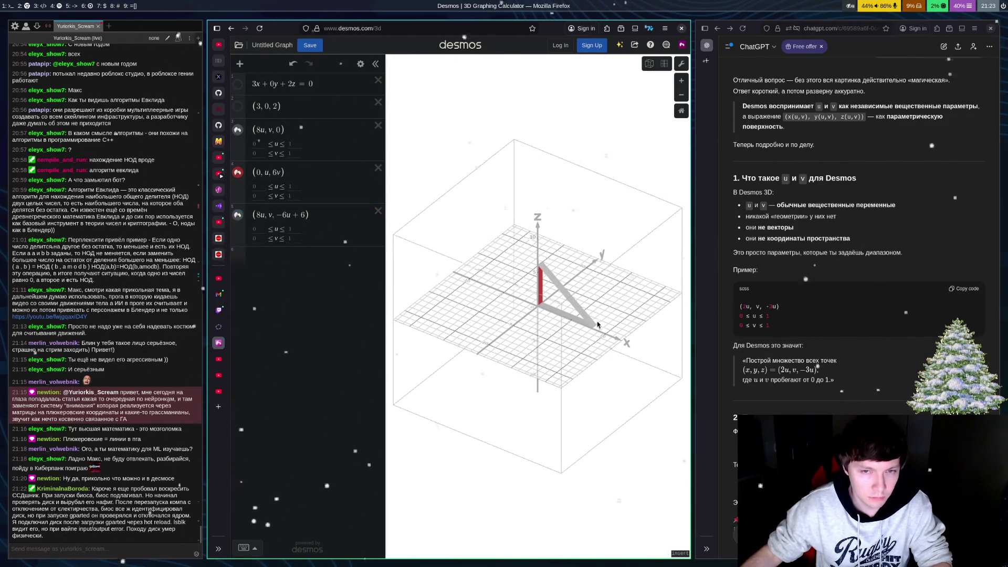
mouse_move(558, 369)
mouse_down()
mouse_move(583, 325)
mouse_move(604, 415)
mouse_move(613, 333)
mouse_move(569, 372)
mouse_up()
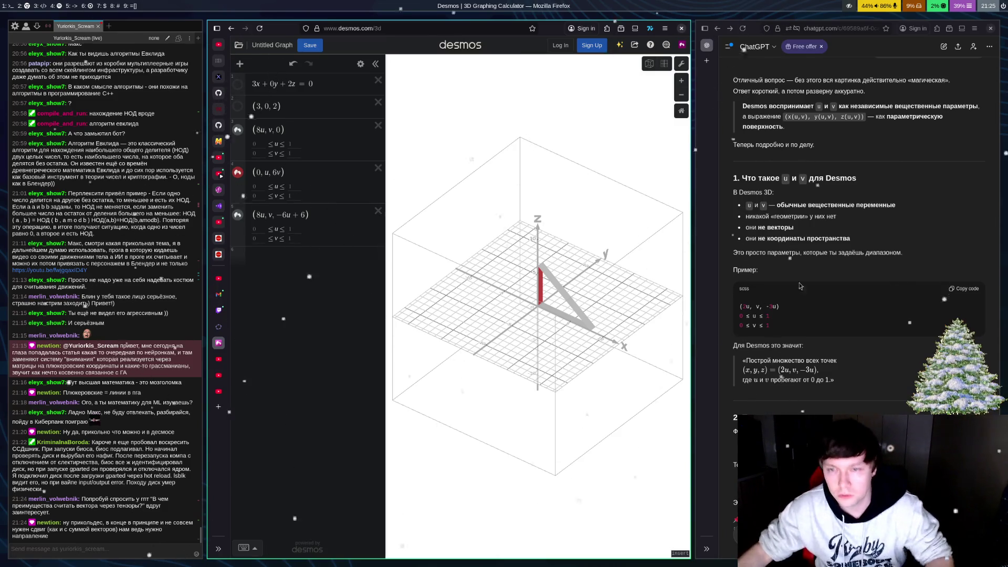
Scroll the ChatGPT answer down to section 7 'Коротко, в одной фразе'
scroll(630, 354, down, 3)
scroll(861, 236, down, 10)
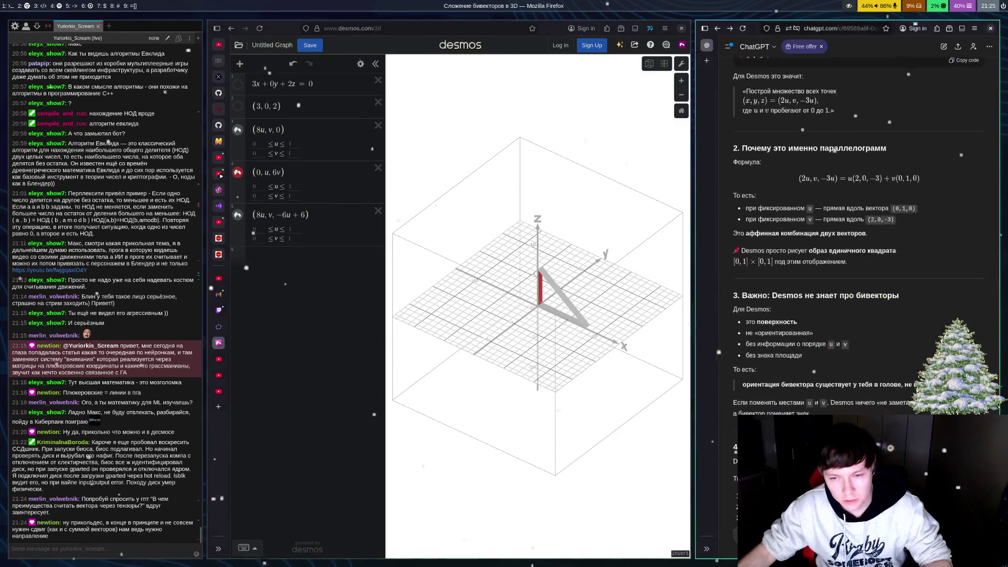
scroll(861, 236, down, 2)
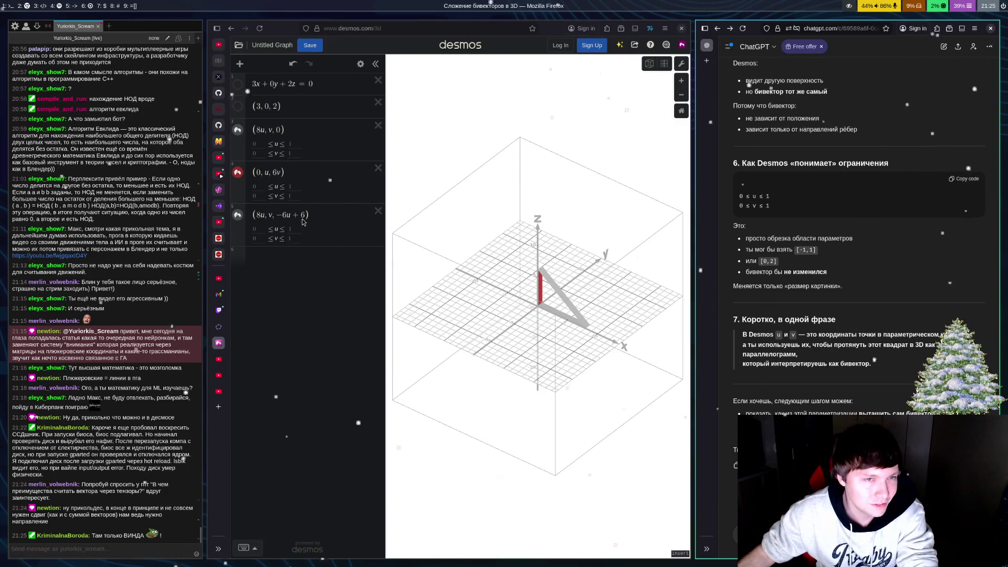
click(367, 231)
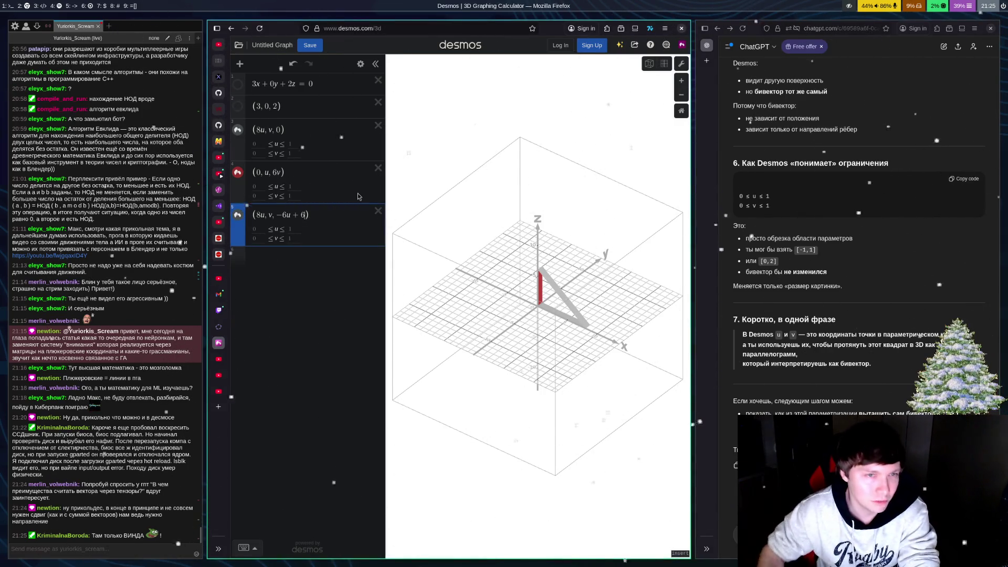
Revert the fifth surface to (8u, v, −6u) and copy the chat's tensor question for ChatGPT
key(BackSpace)
key(BackSpace)
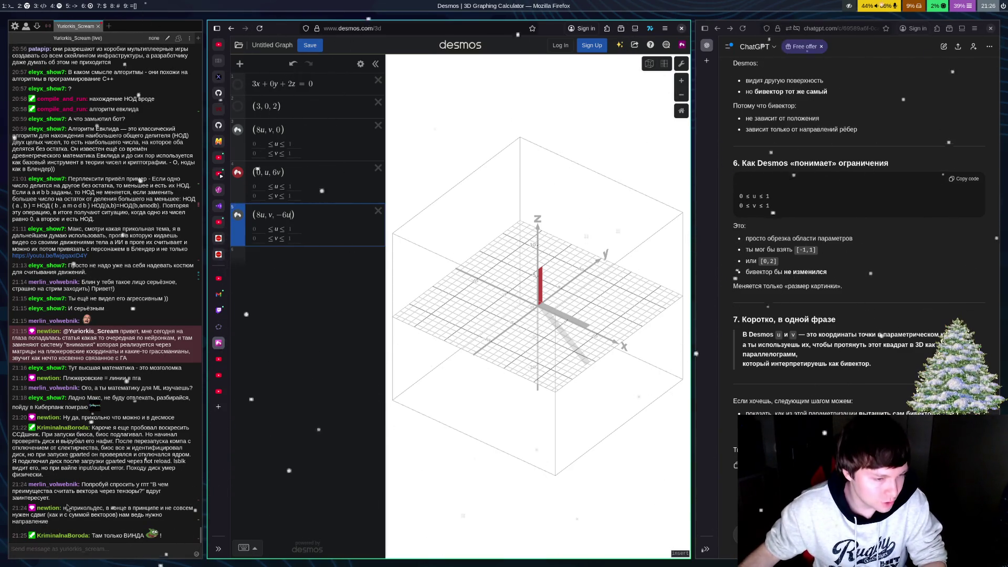
click(146, 489)
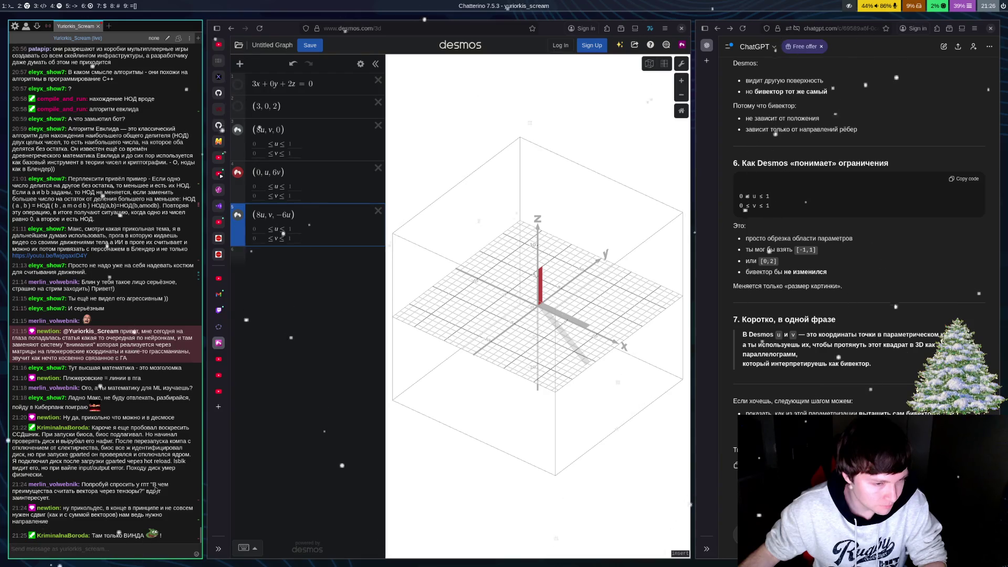
drag(152, 485, 148, 493)
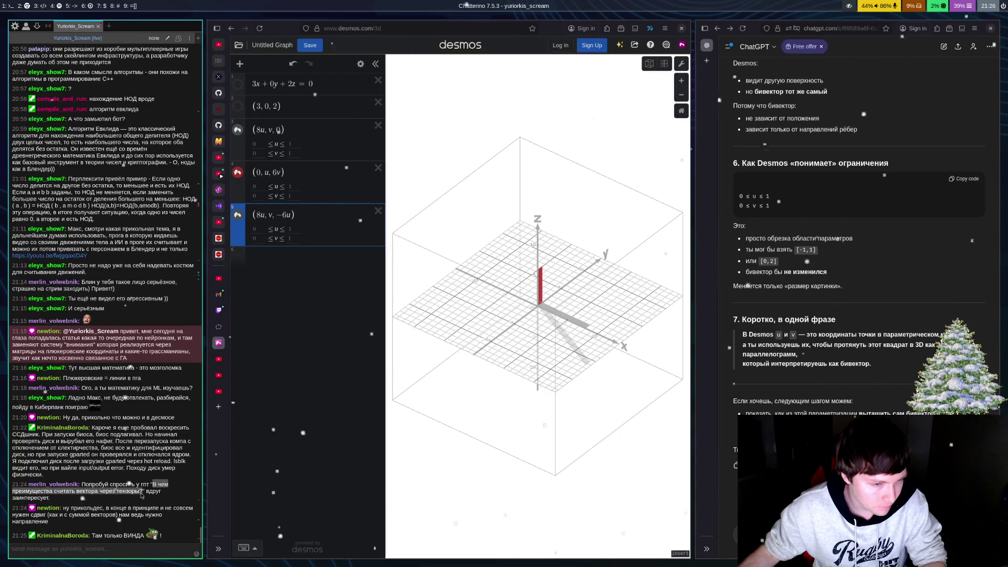
key(super+Right)
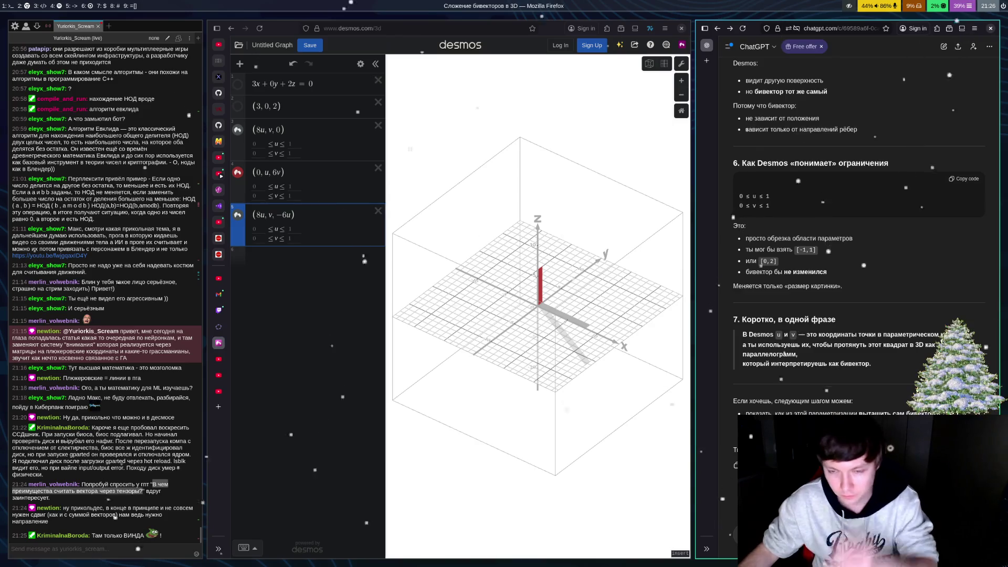
click(102, 533)
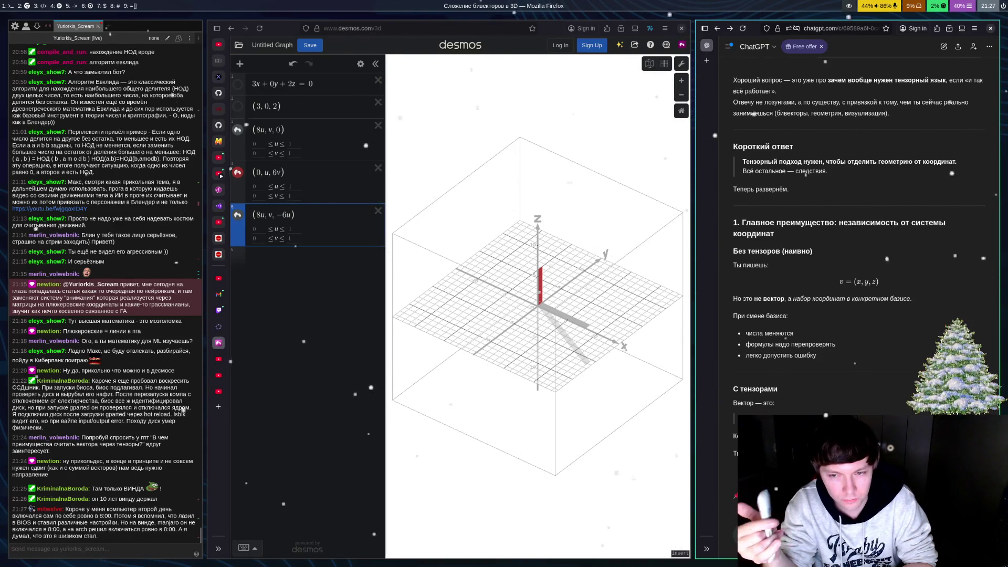
scroll(929, 338, down, 3)
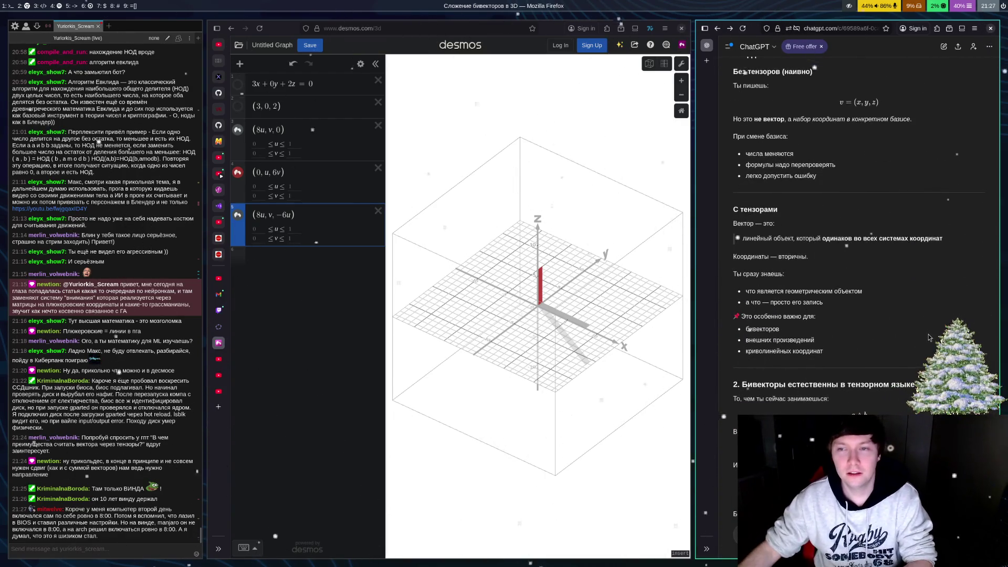
Scroll ChatGPT's tensor answer to section 2, showing a∧b as a⊗b − b⊗a
scroll(938, 244, down, 1)
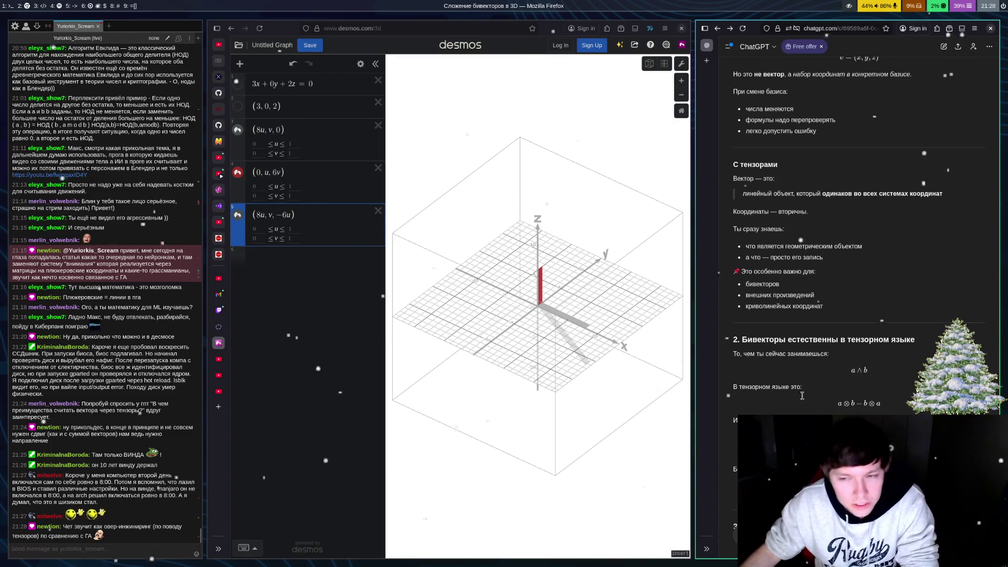
scroll(852, 270, down, 5)
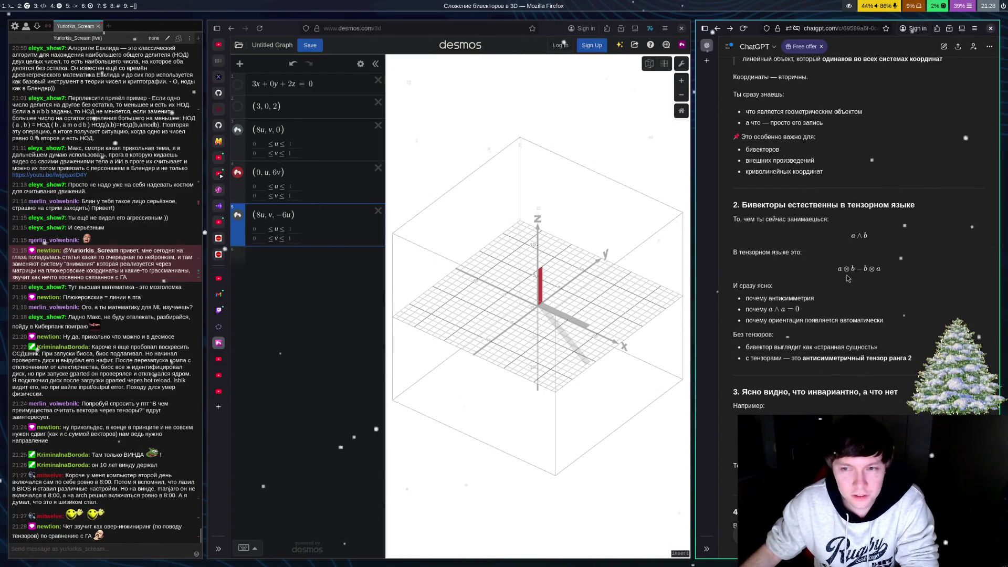
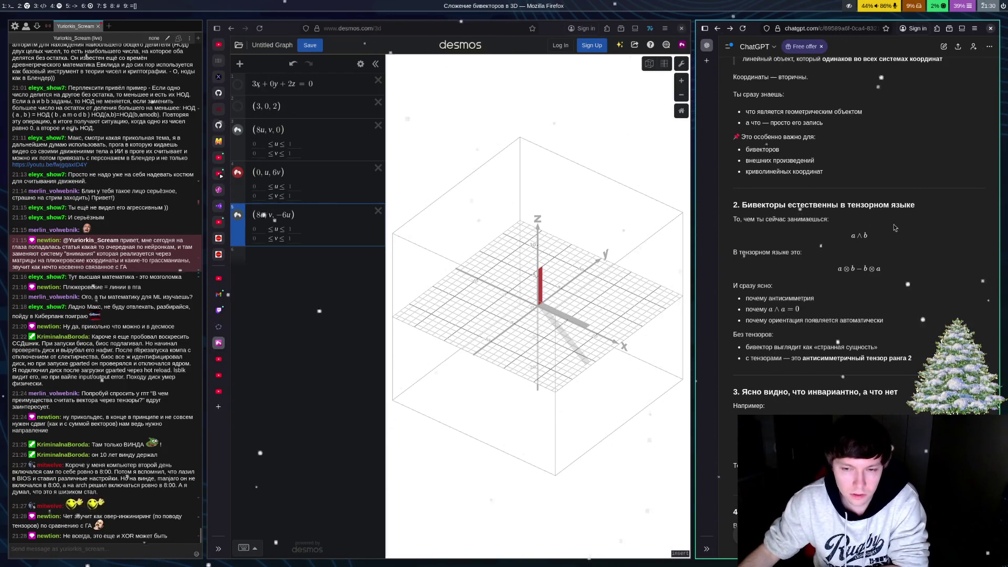
Open the shared Wikimedia tensor-dimensions image link from the chat and bring its window forward
scroll(894, 224, down, 10)
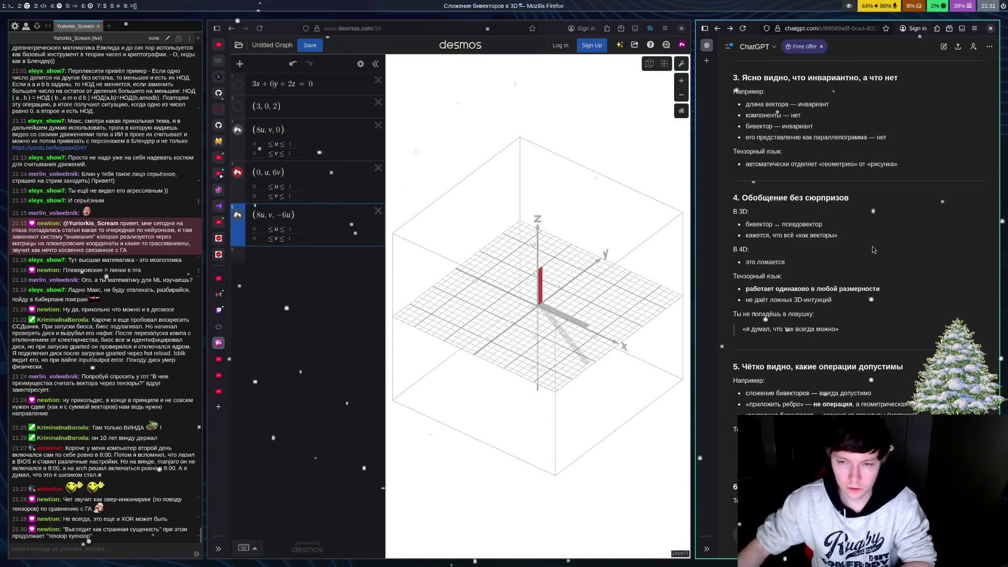
scroll(887, 246, down, 3)
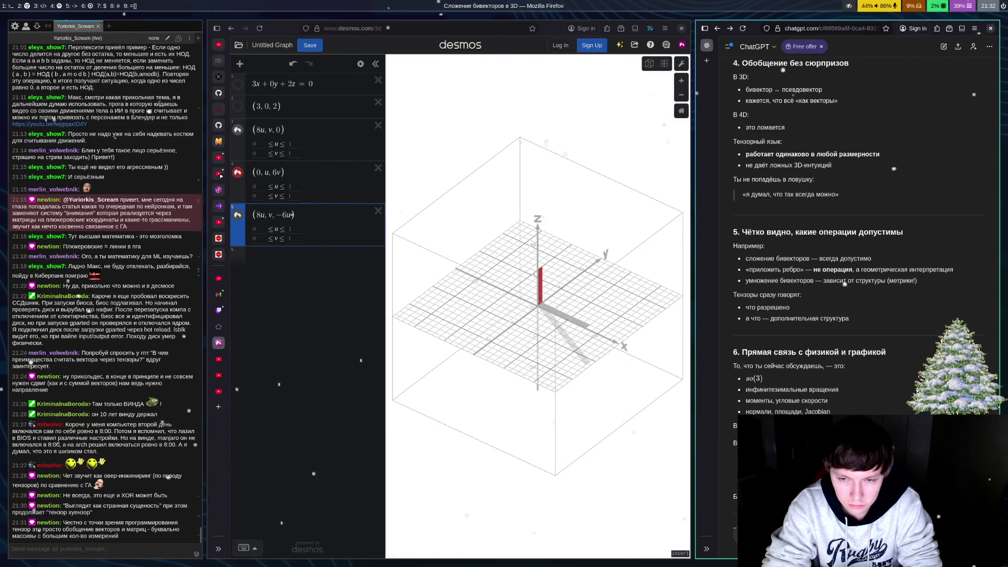
scroll(990, 362, down, 5)
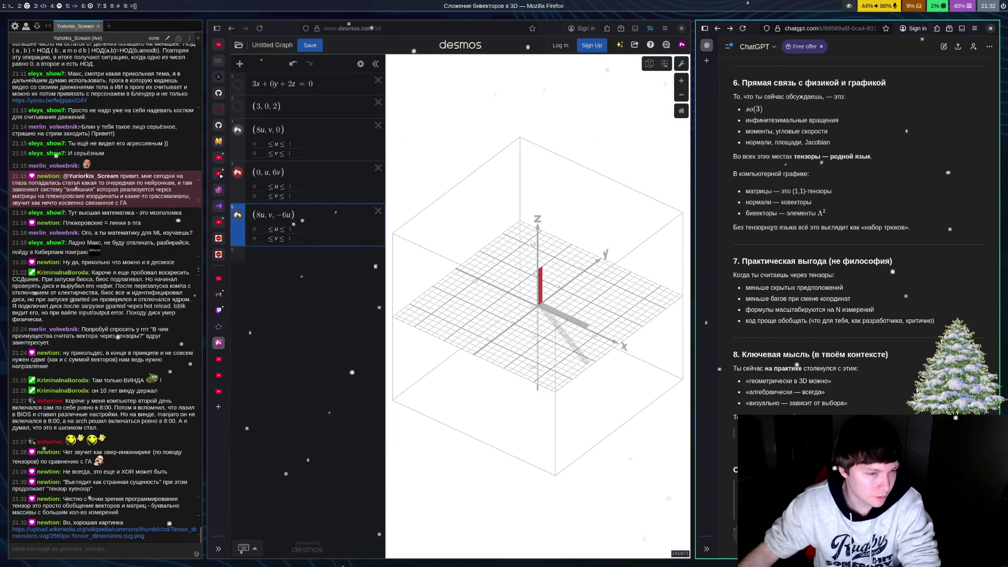
click(118, 535)
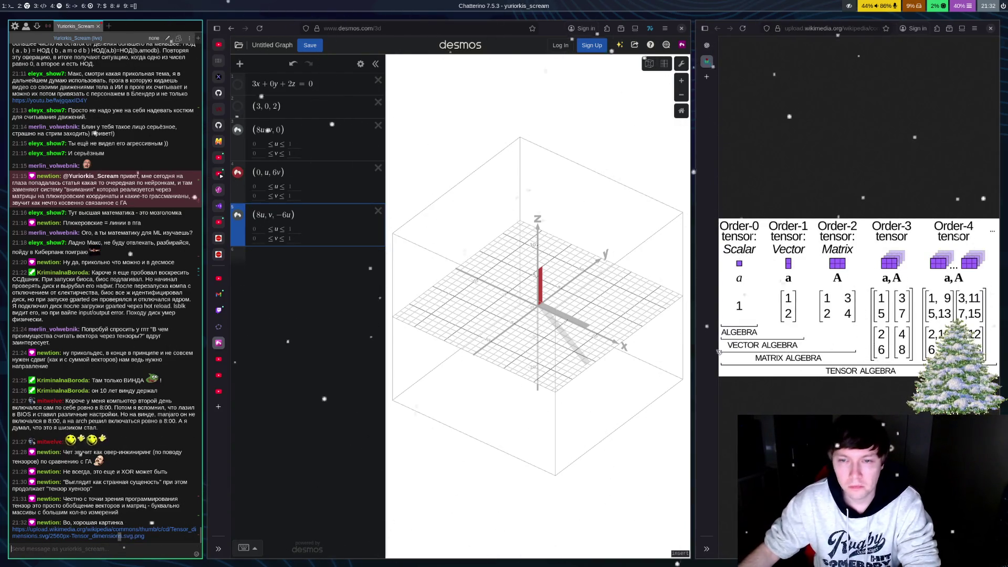
click(707, 373)
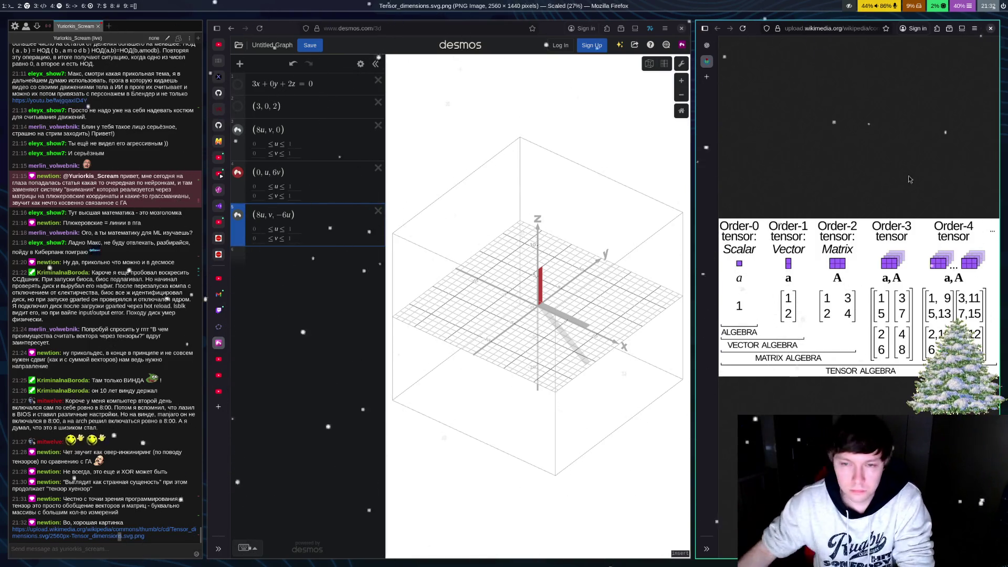
Start saving Tensor_dimensions.svg.png, browse Home > Math > PGA, then cancel the save
right_click(815, 289)
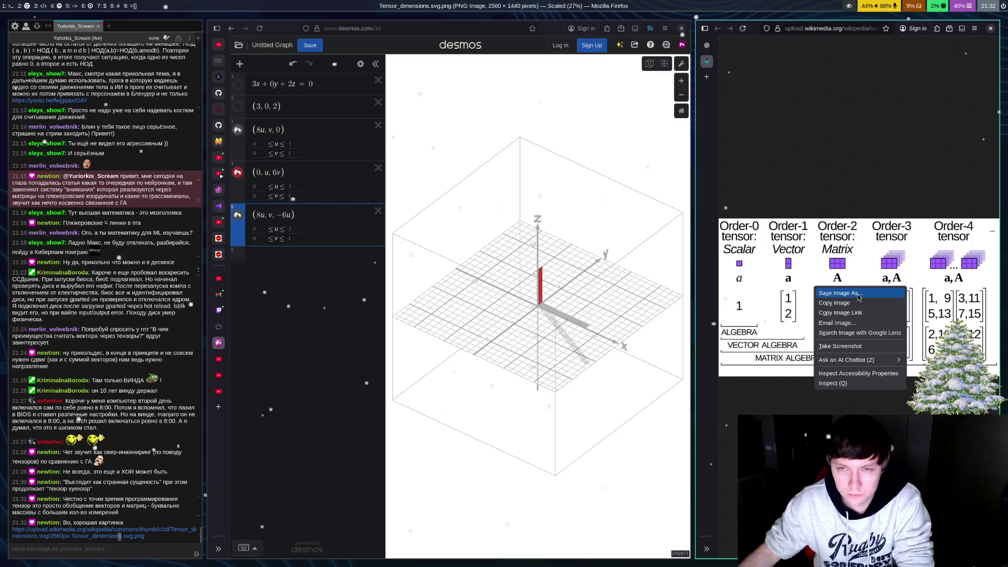
click(859, 298)
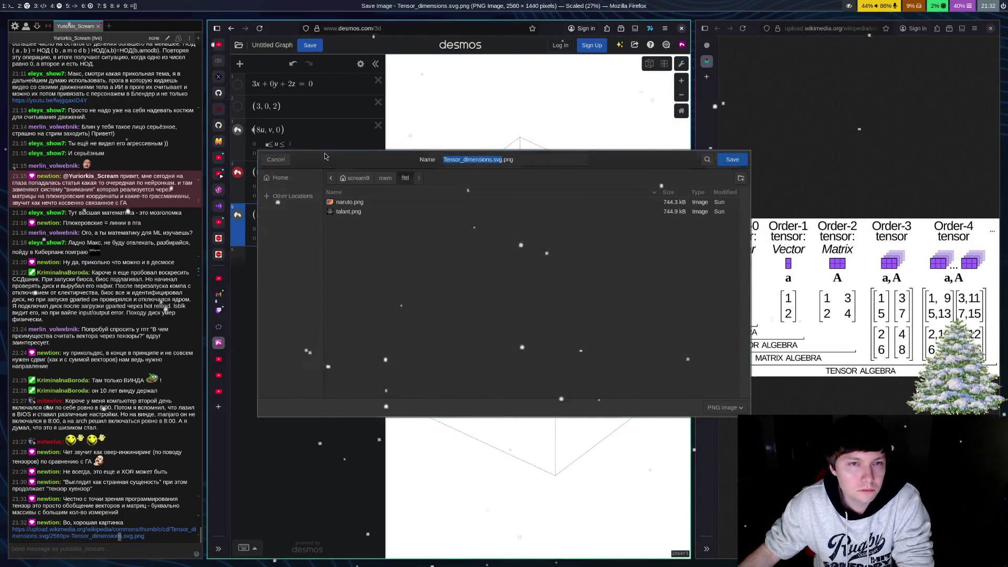
click(357, 180)
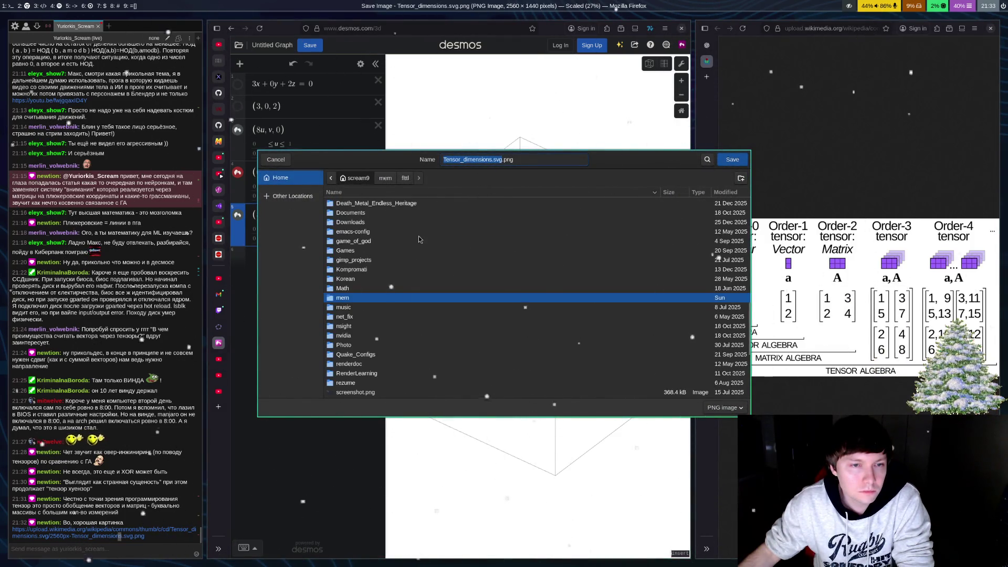
double_click(363, 288)
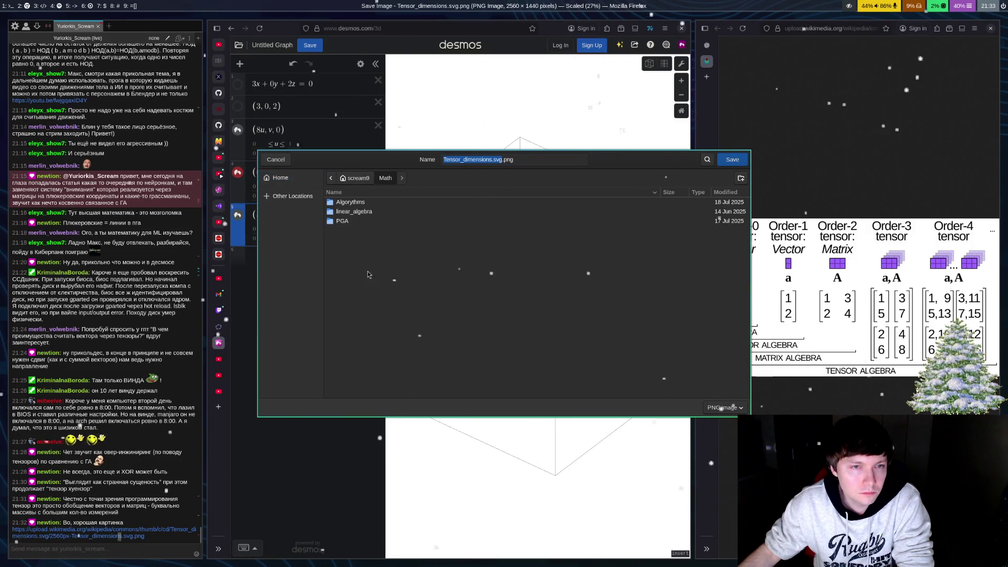
click(348, 225)
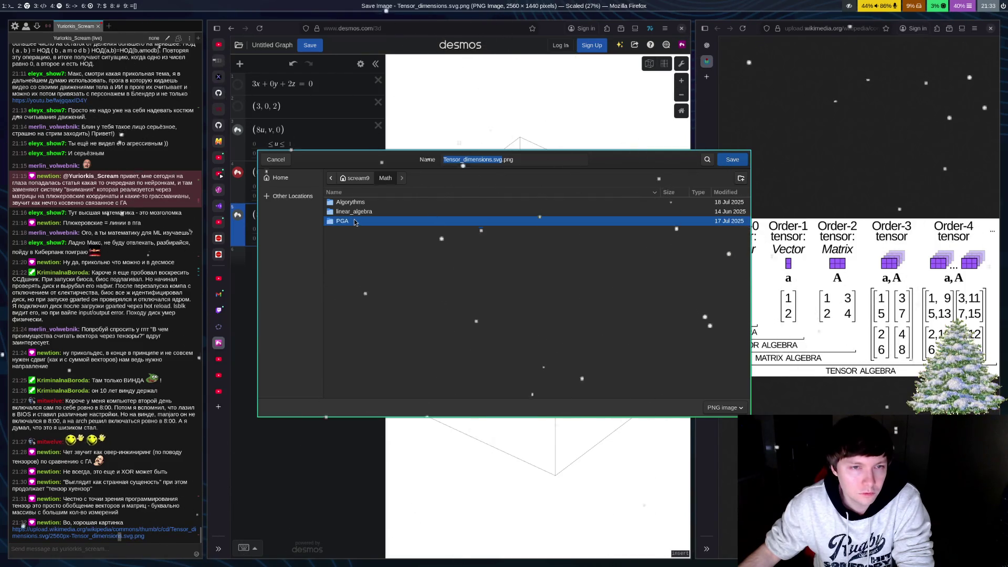
double_click(348, 222)
click(352, 179)
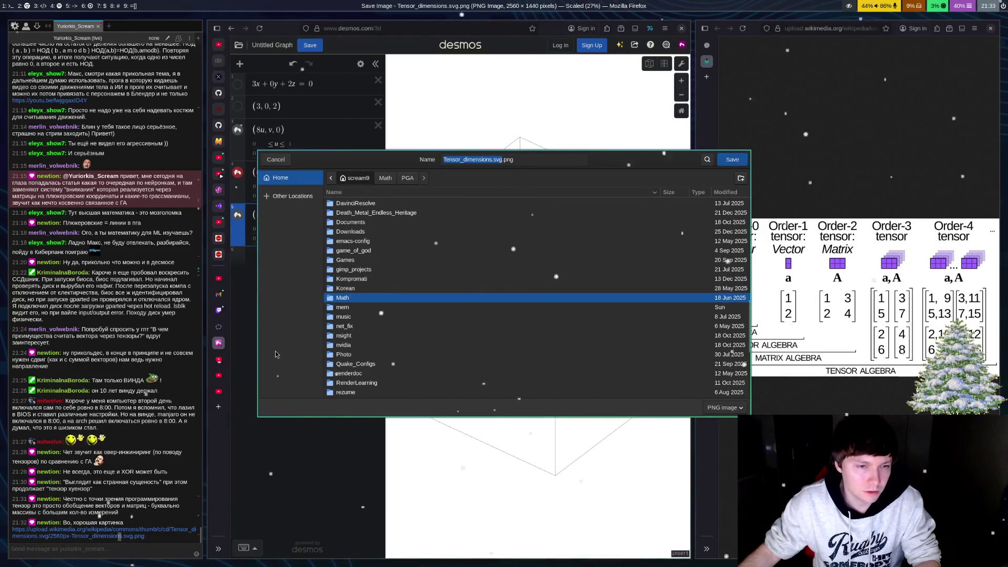
key(Escape)
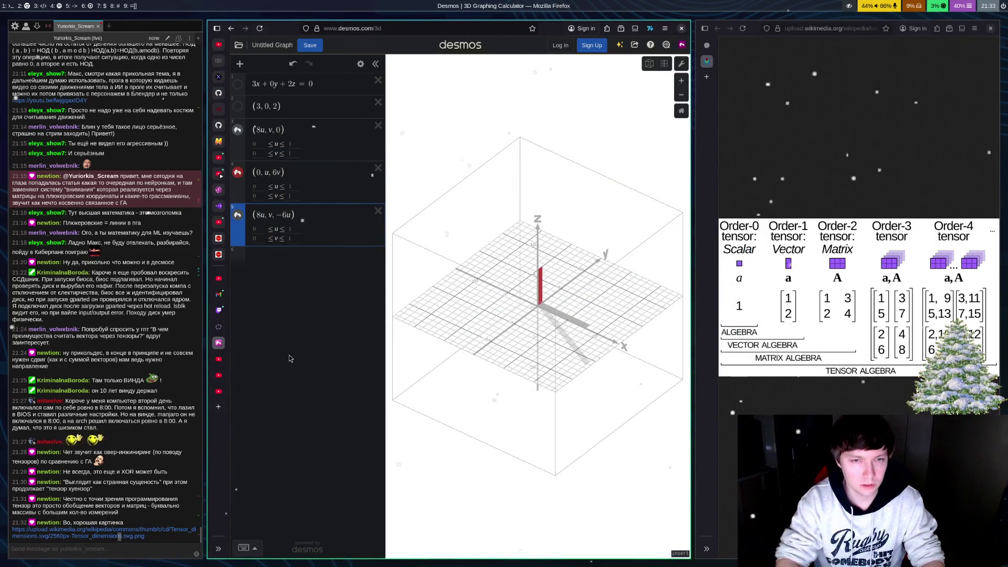
In a new terminal, enter the Math folder with cd Math and list its contents
key(super+Return)
text(cd Math)
key(Return)
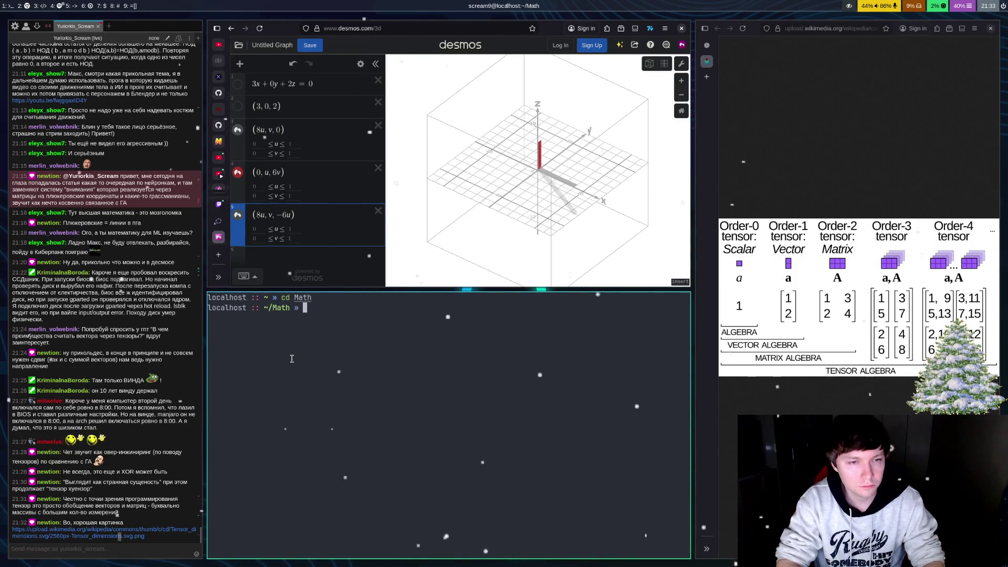
text(ls)
key(Return)
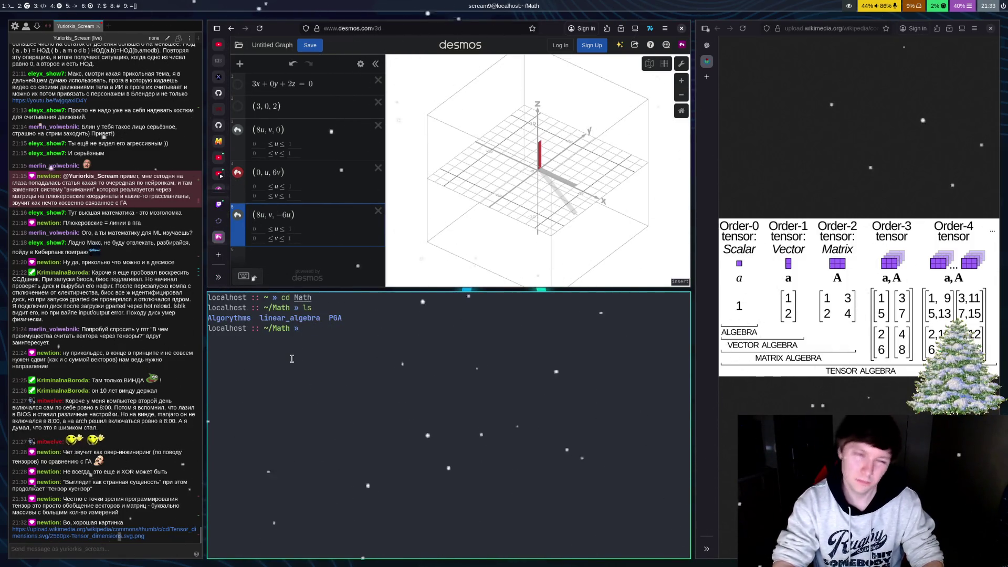
Create the Tensor folder with mkdir Tensor, close the terminal, and reopen the image's save dialog
key(BackSpace)
key(BackSpace)
text(dir )
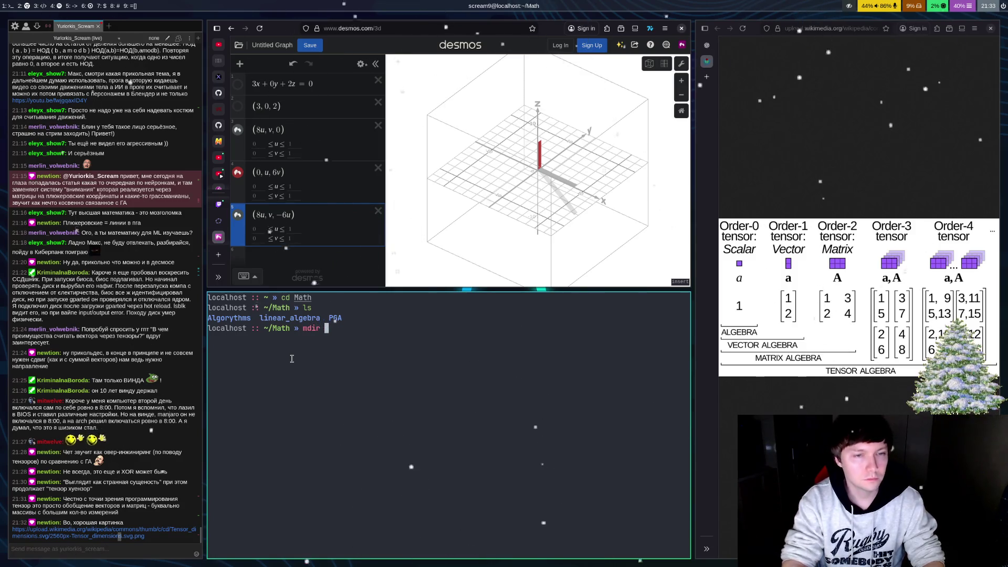
text(esnor)
key(BackSpace)
key(BackSpace)
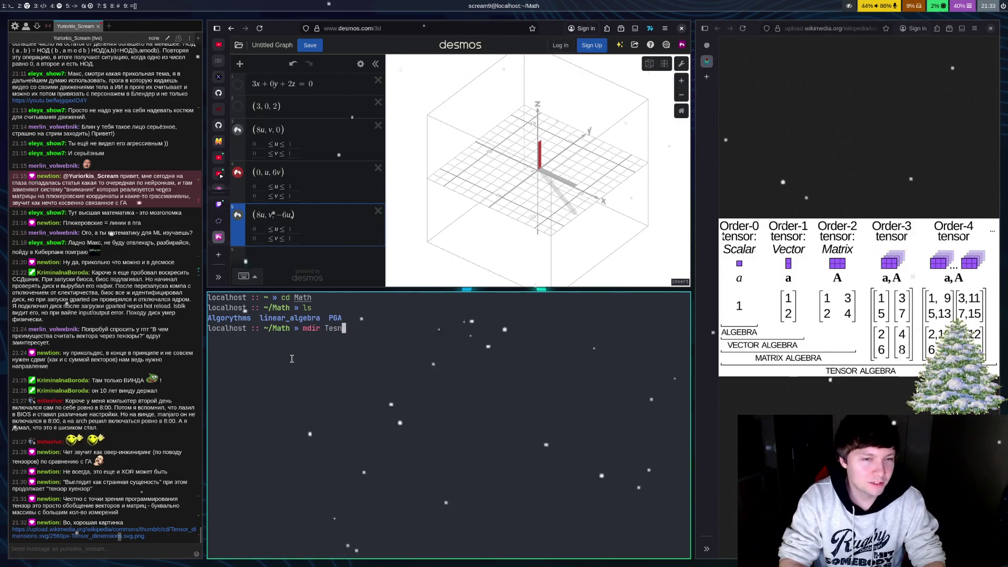
text(nsor)
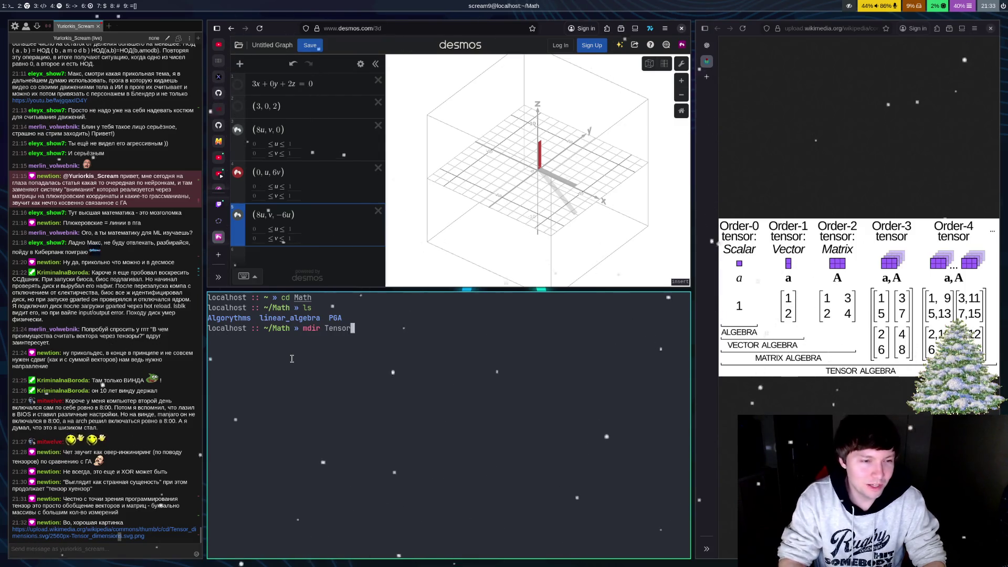
key(BackSpace)
key(BackSpace)
key(BackSpace)
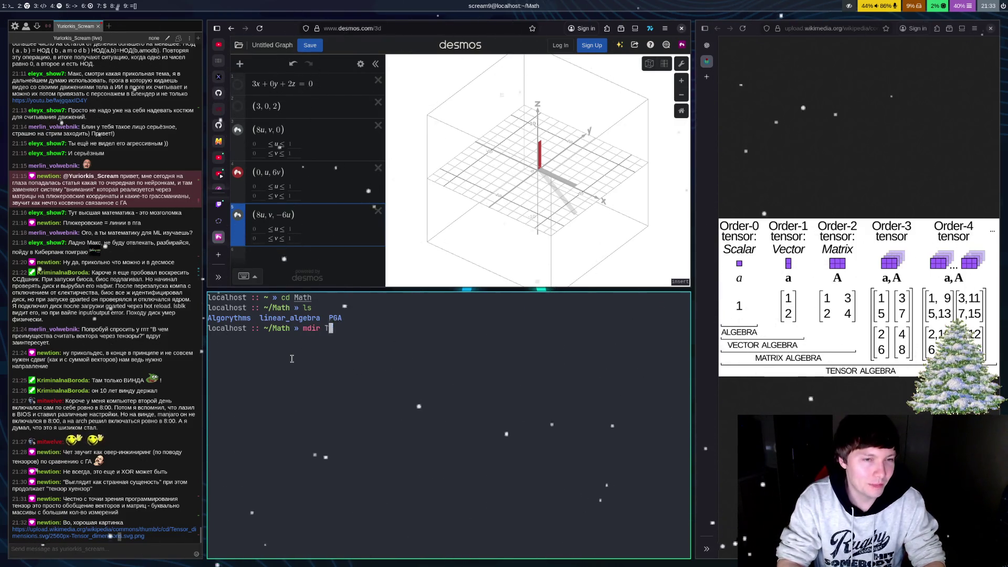
text(kdir)
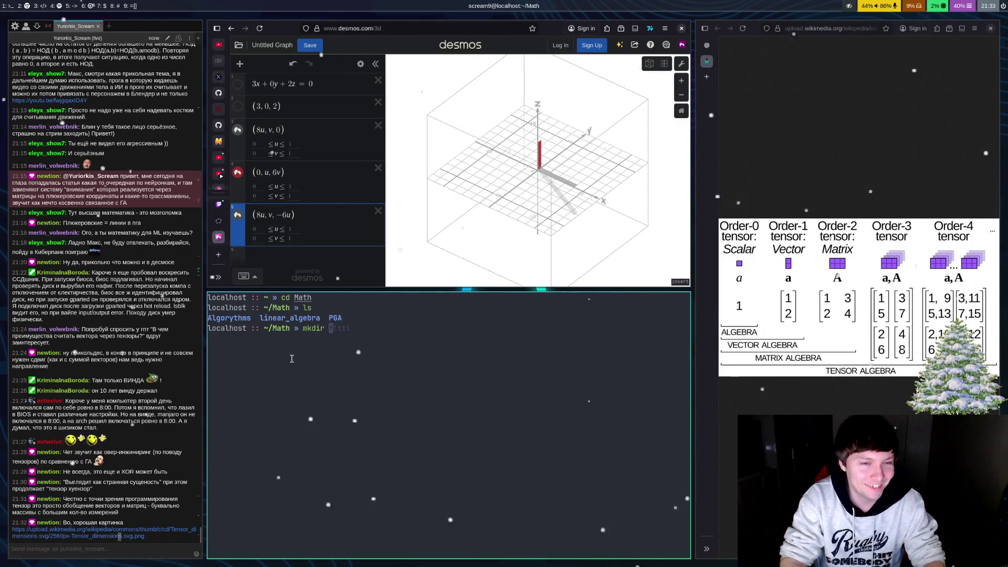
text(Tenso)
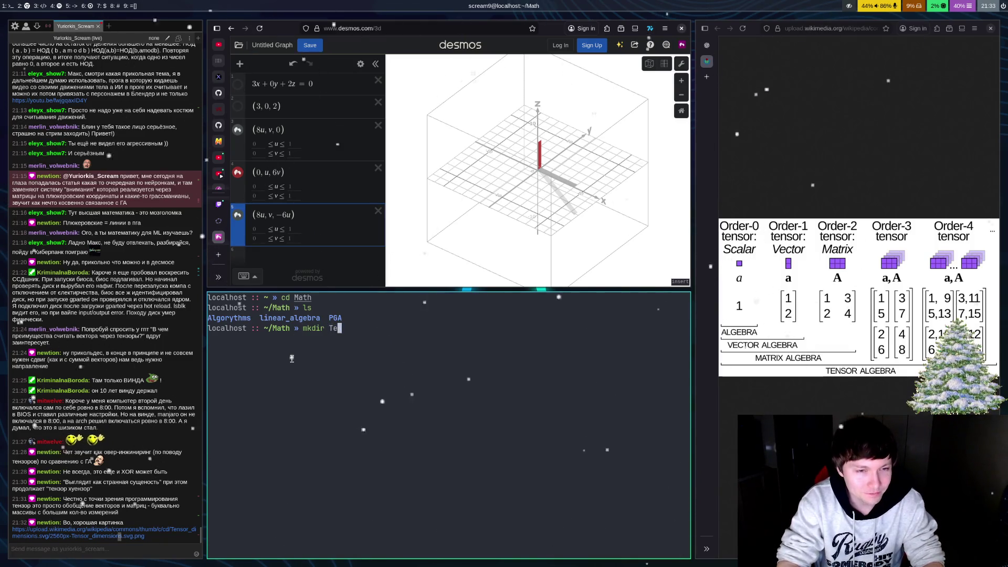
text(r)
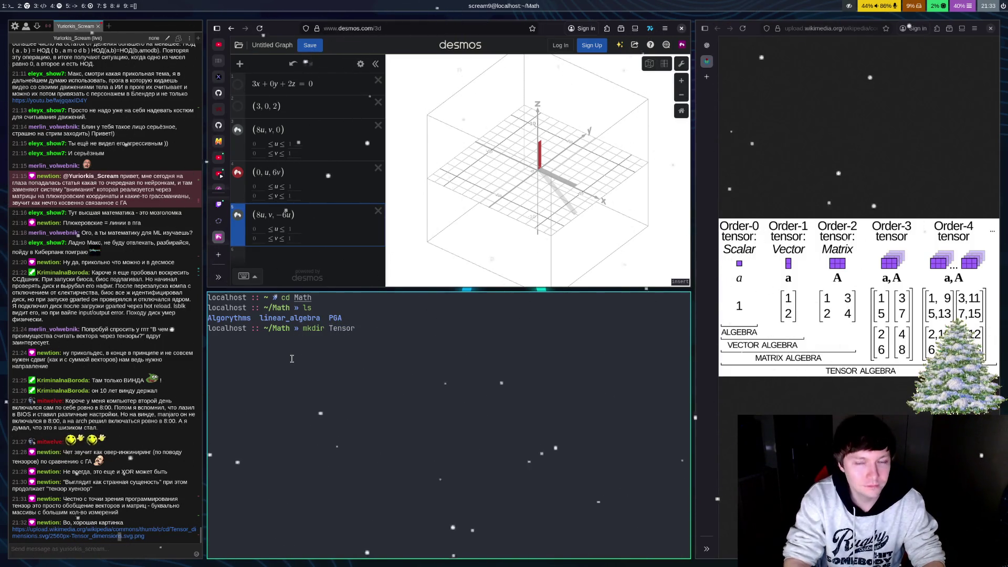
key(Return)
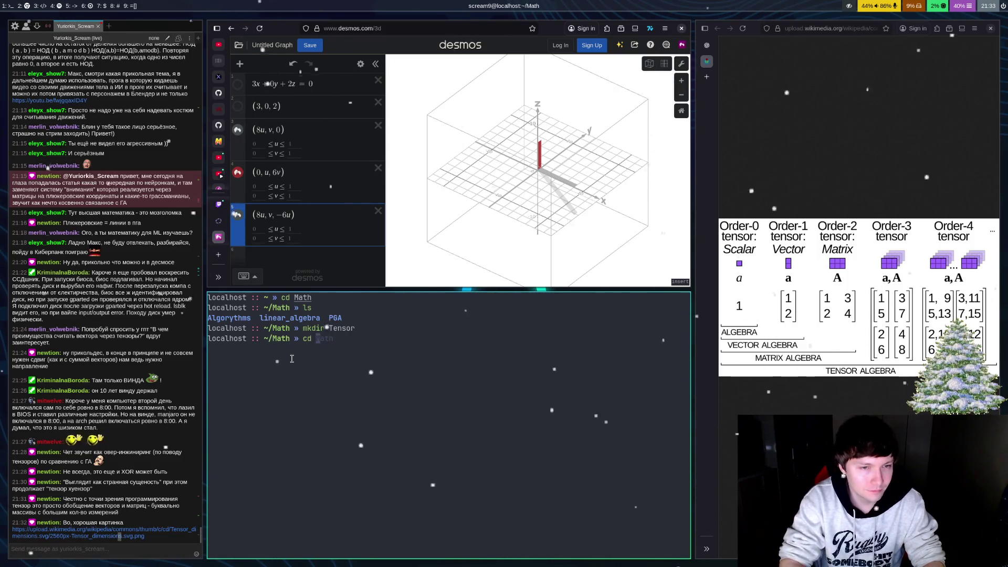
key(ctrl+d)
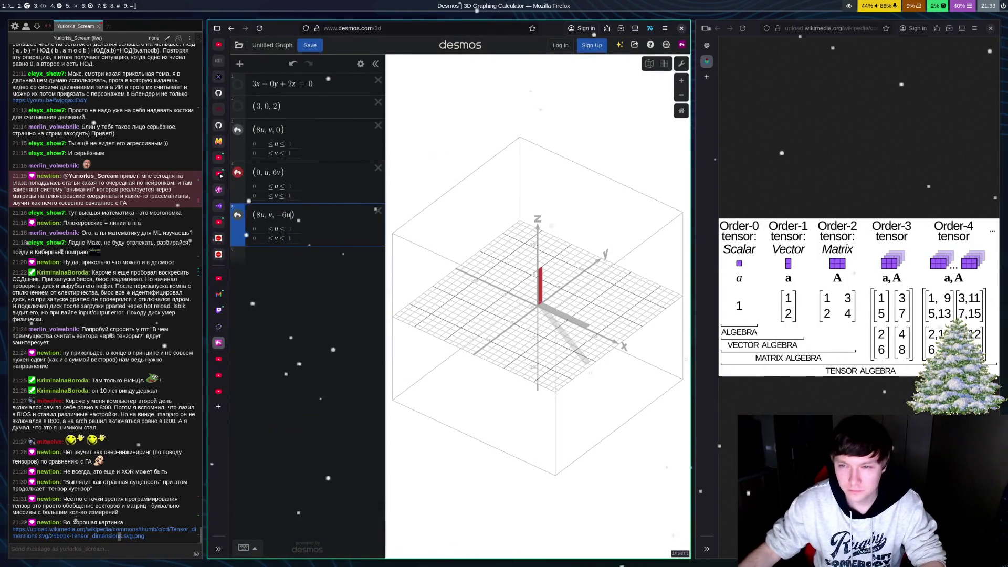
right_click(843, 301)
click(854, 305)
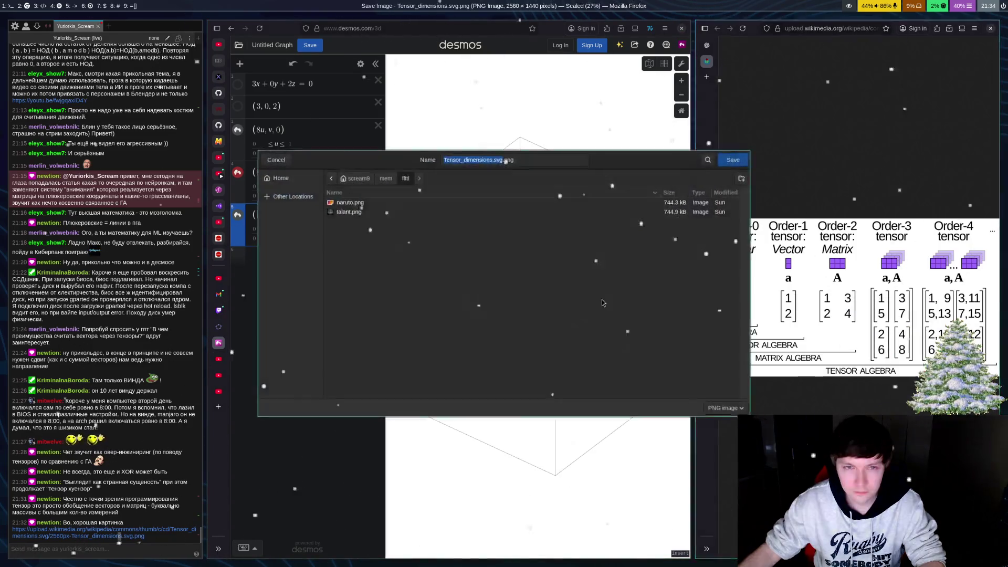
Save Tensor_dimensions.svg.png into Home > Math > Tensor
click(355, 178)
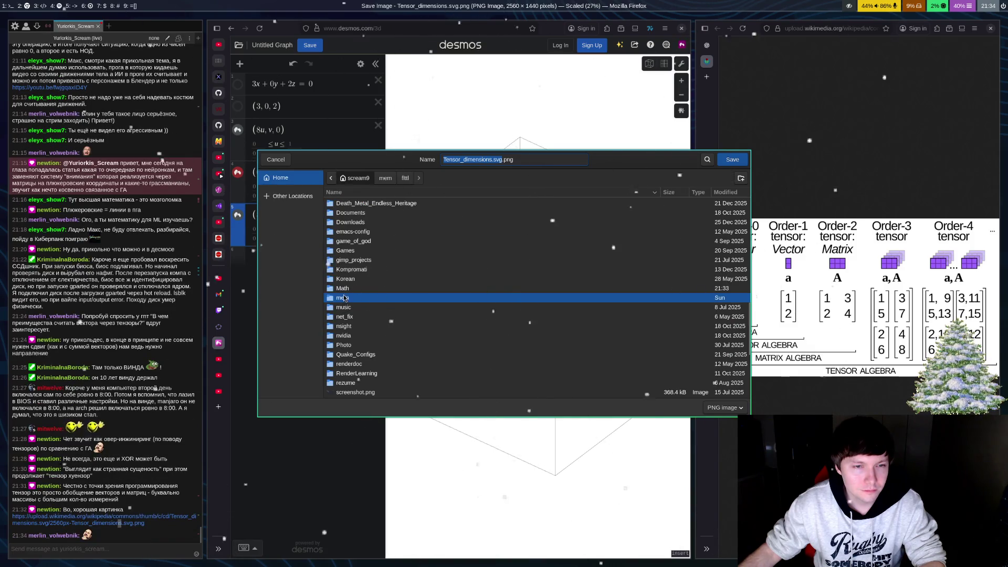
double_click(342, 288)
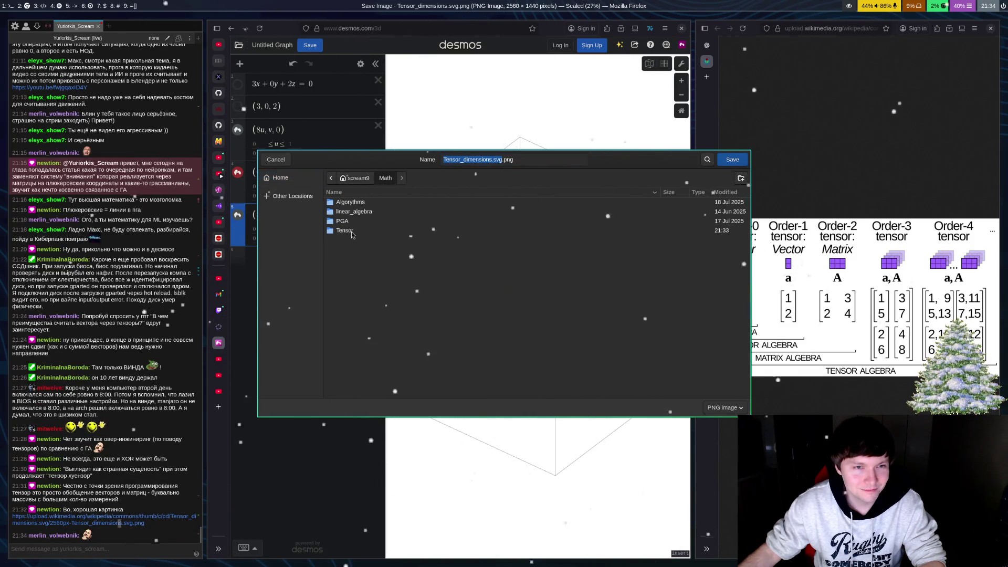
double_click(344, 229)
key(Return)
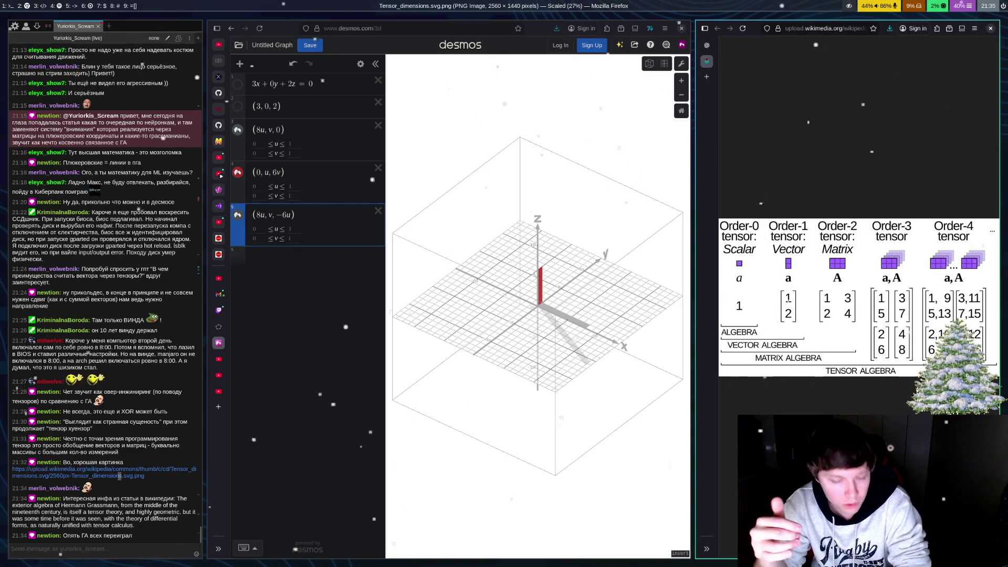
key(ctrl+w)
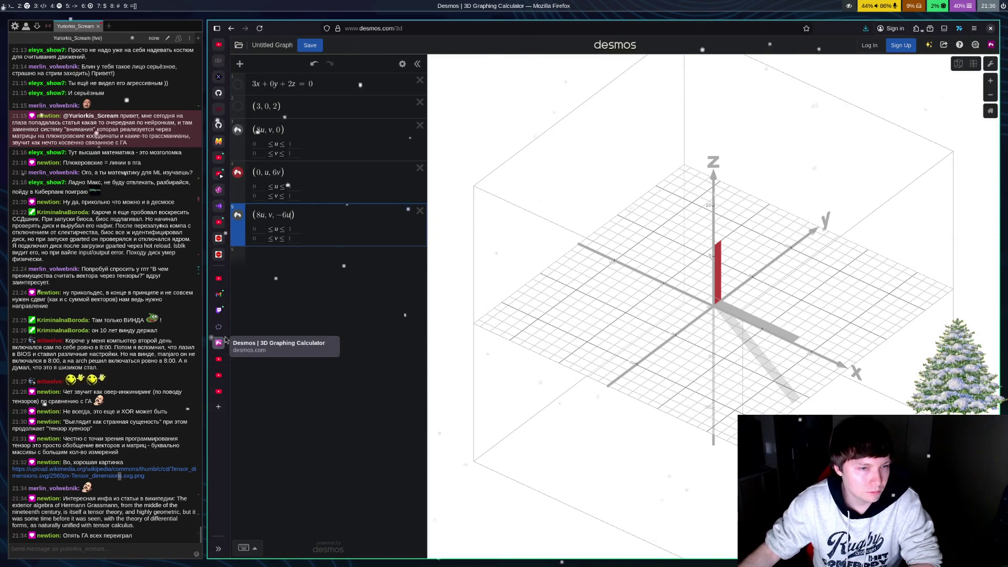
Close the image window so ChatGPT sits beside Desmos, and delete the stray typed characters
key(ctrl+shift+n)
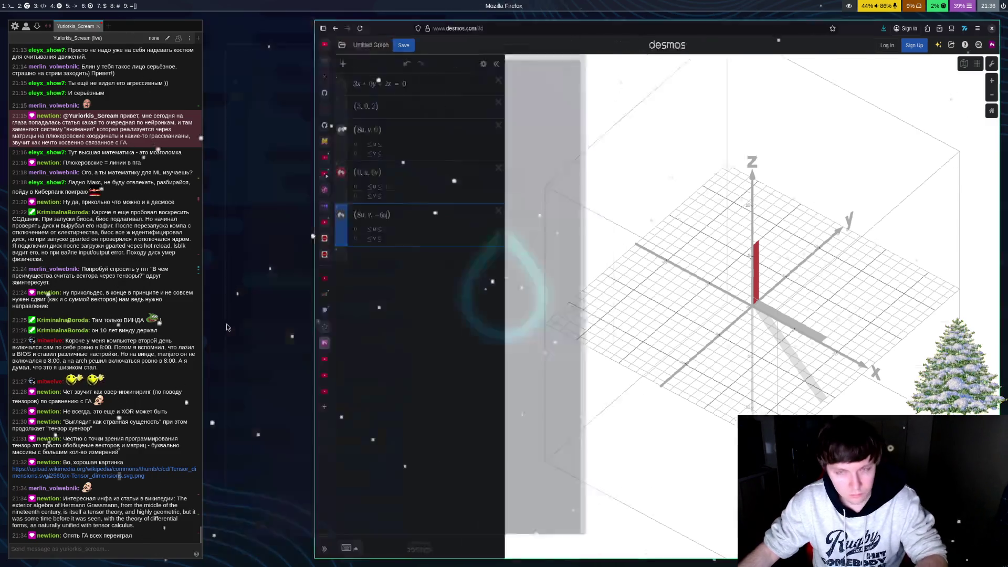
key(ctrl+w)
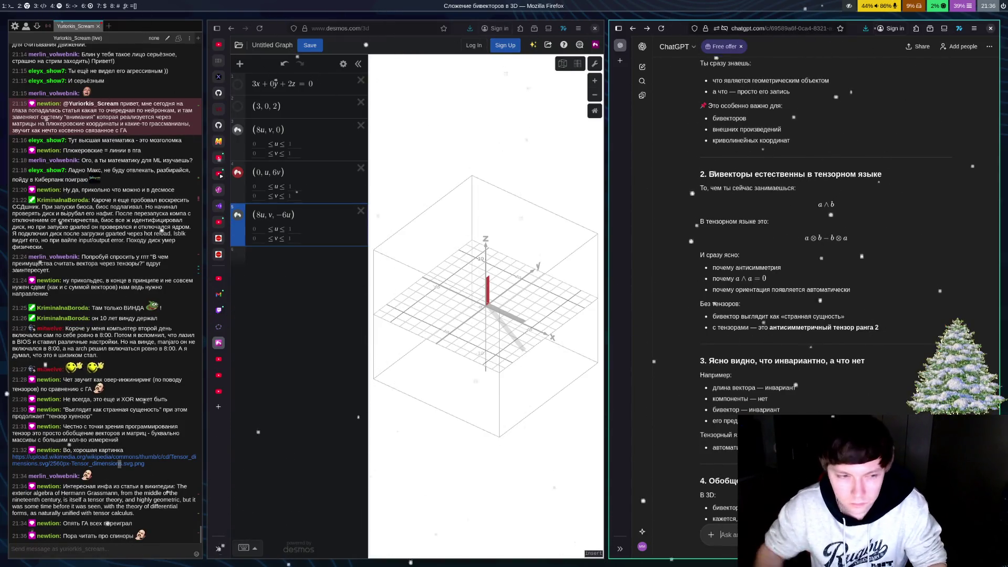
text(цу)
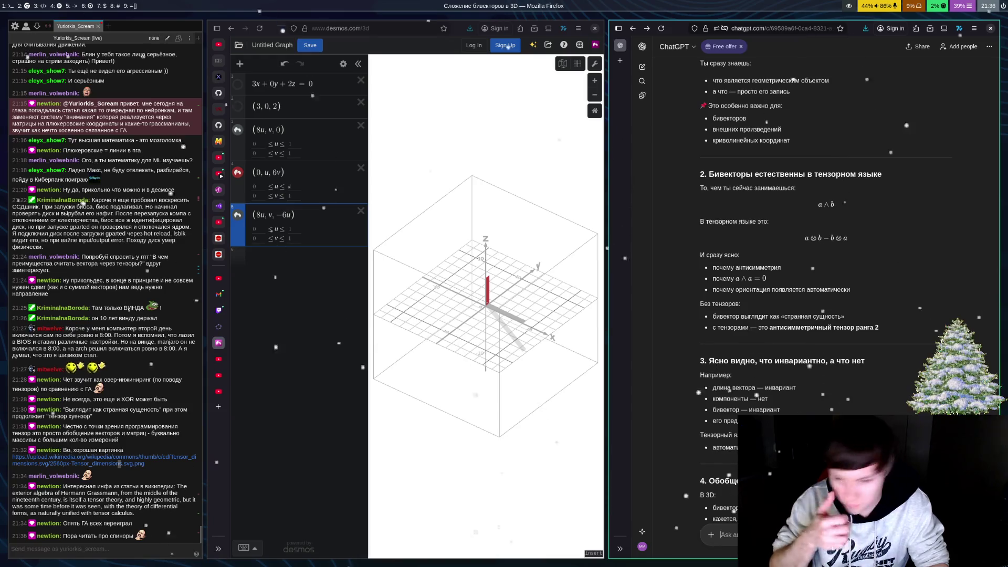
key(BackSpace)
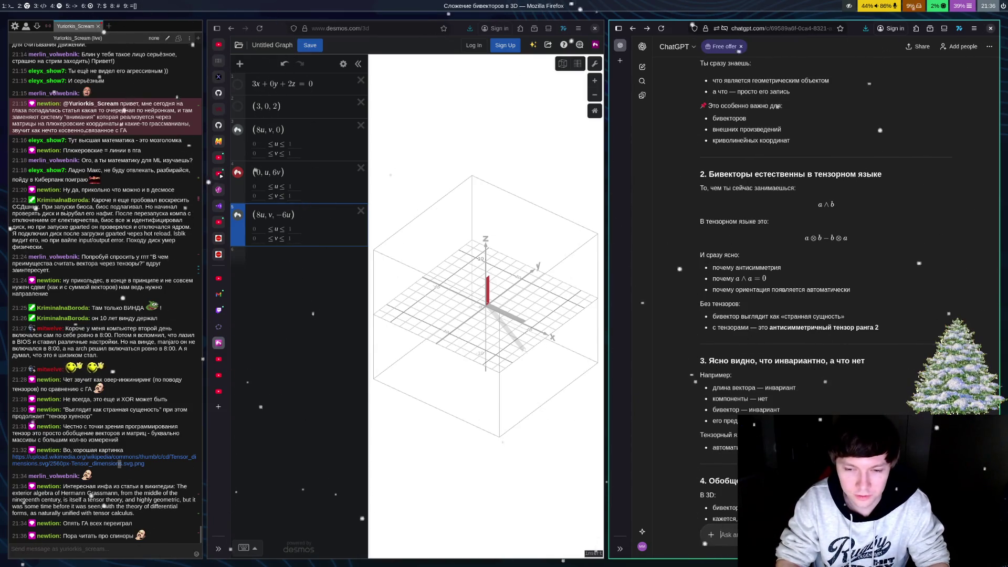
text(цук)
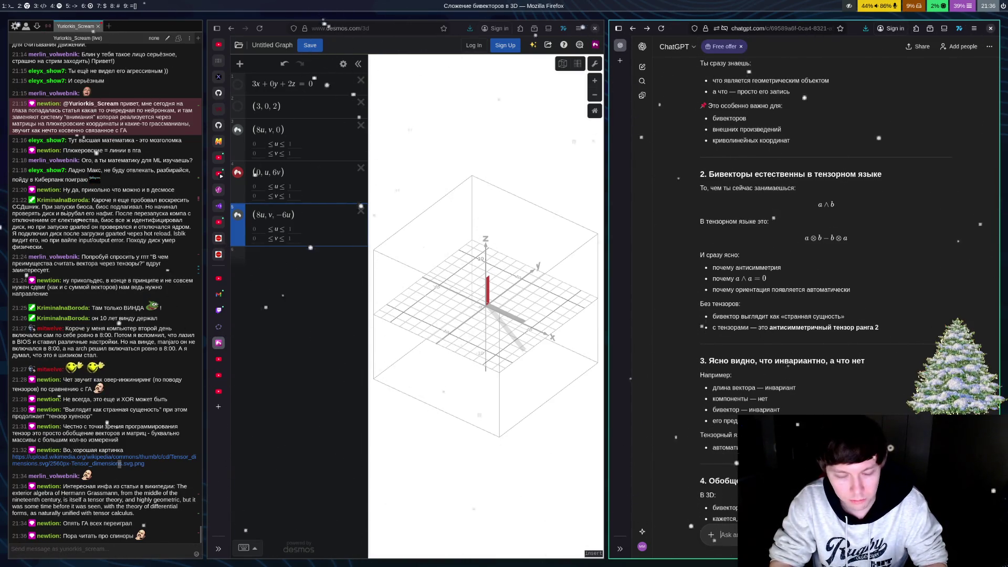
key(BackSpace)
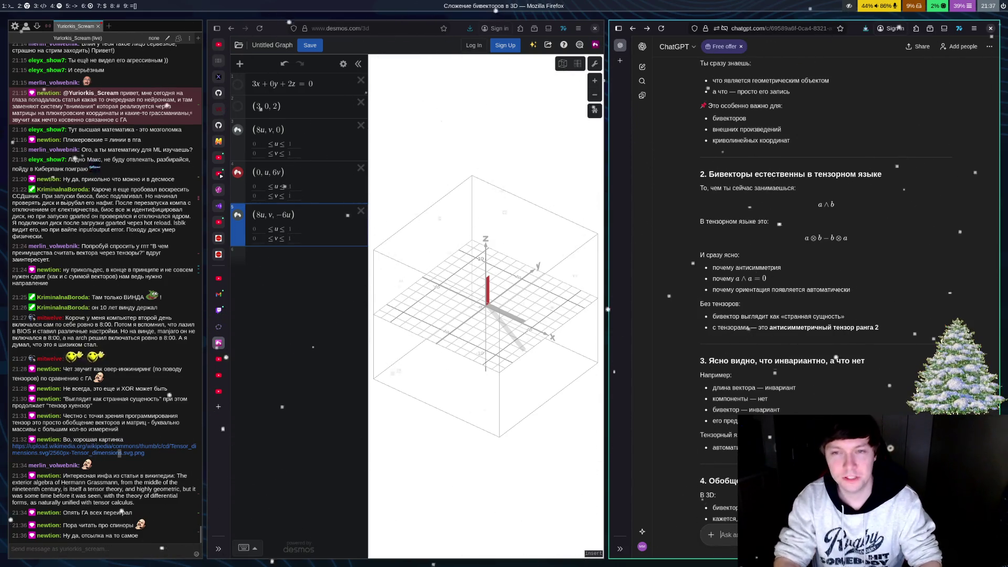
key(BackSpace)
key(BackSpace)
key(BackSpace)
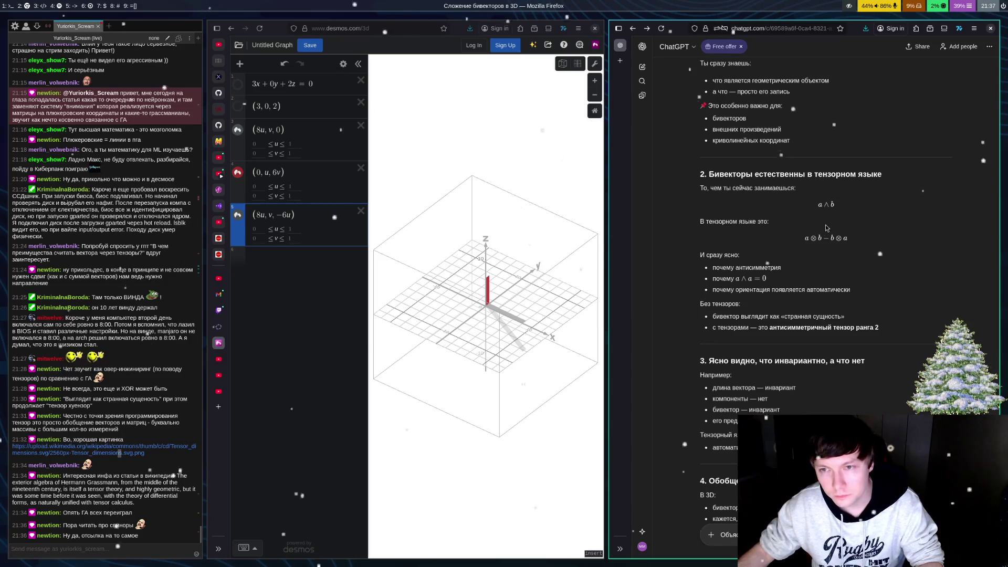
Select and deselect the a⊗b − b⊗a formula, then scroll up to the a⊗b explanation
drag(809, 244, 844, 245)
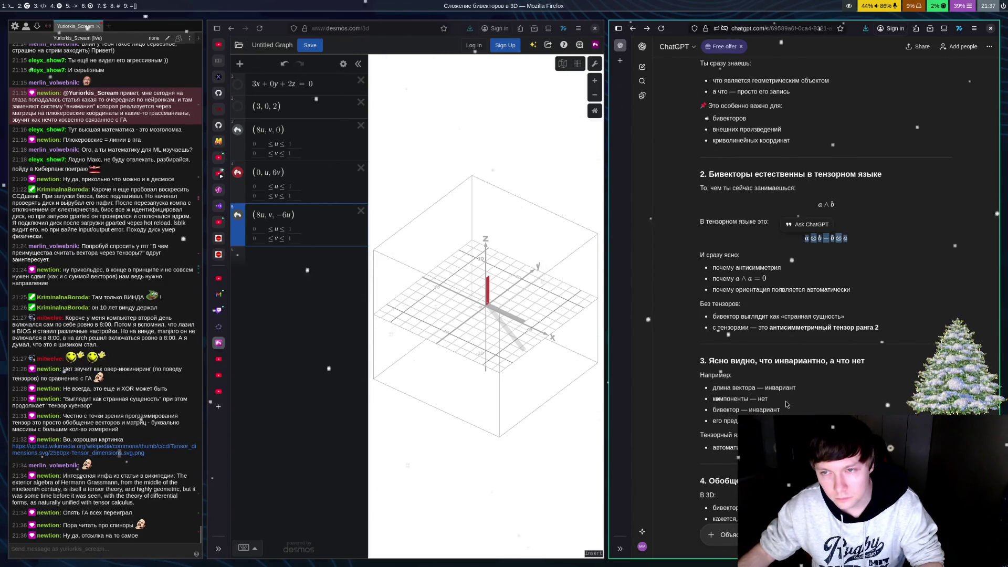
click(844, 244)
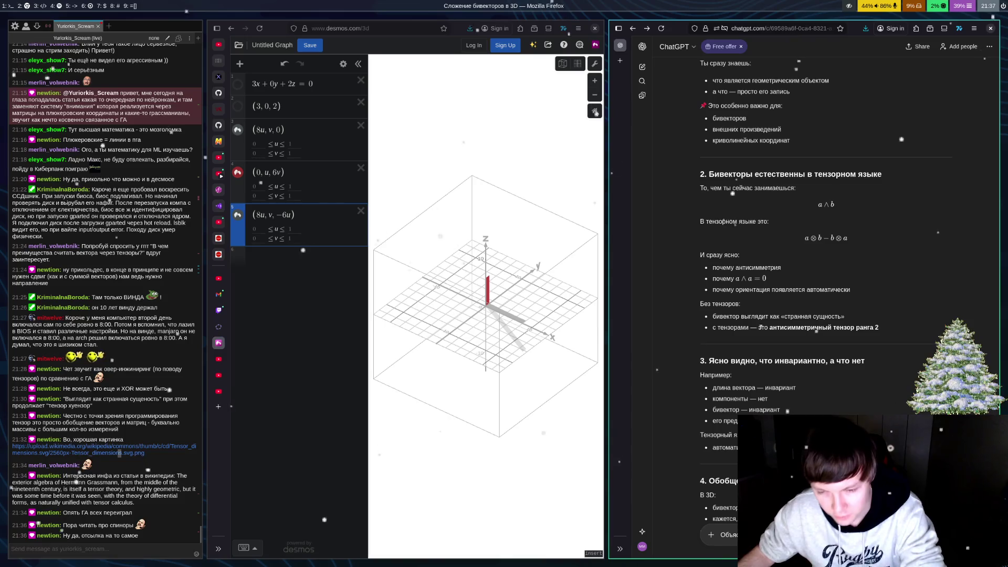
scroll(844, 244, up, 15)
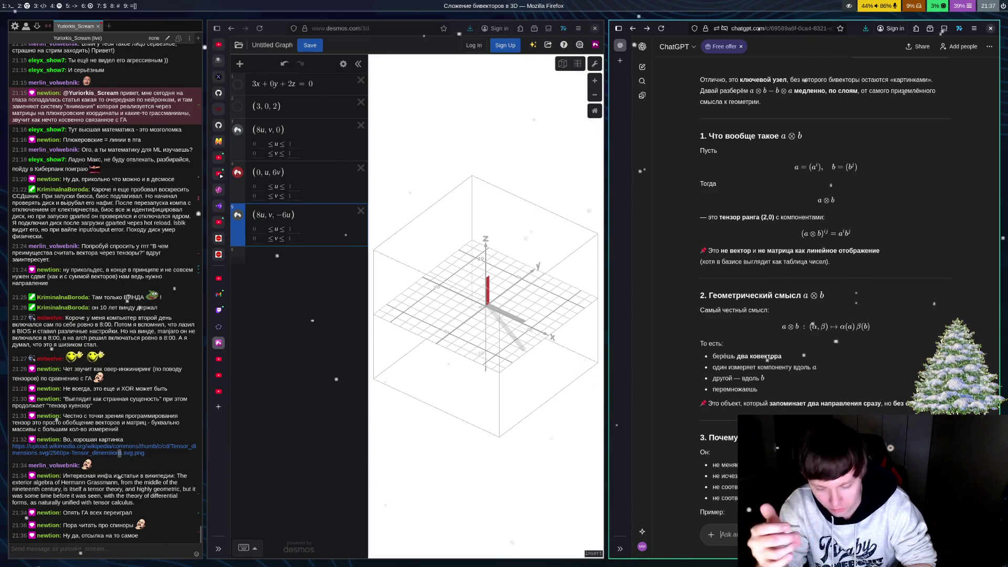
scroll(873, 312, up, 2)
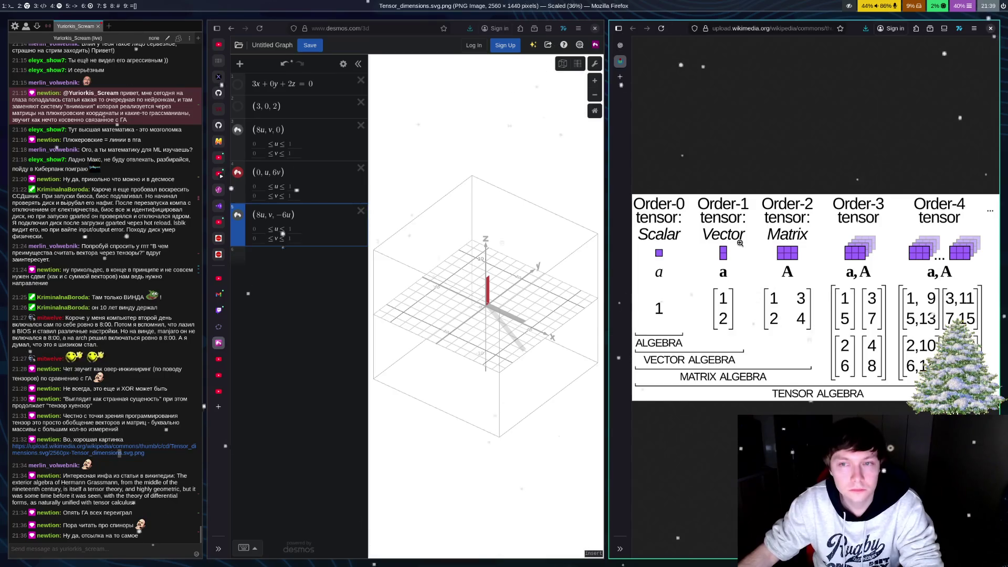
Switch from the Wikimedia image back to the ChatGPT conversation tab
click(620, 45)
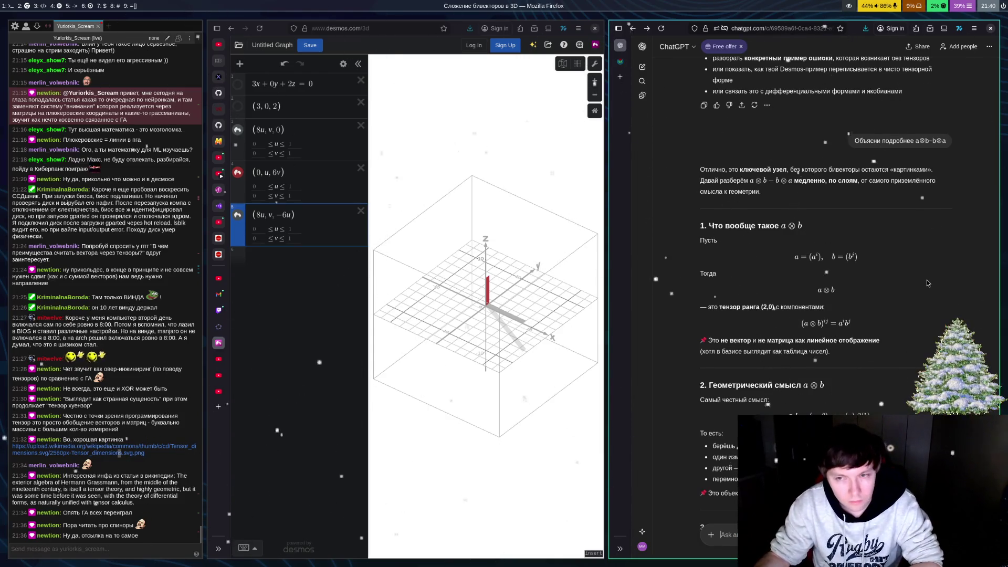
scroll(720, 304, down, 3)
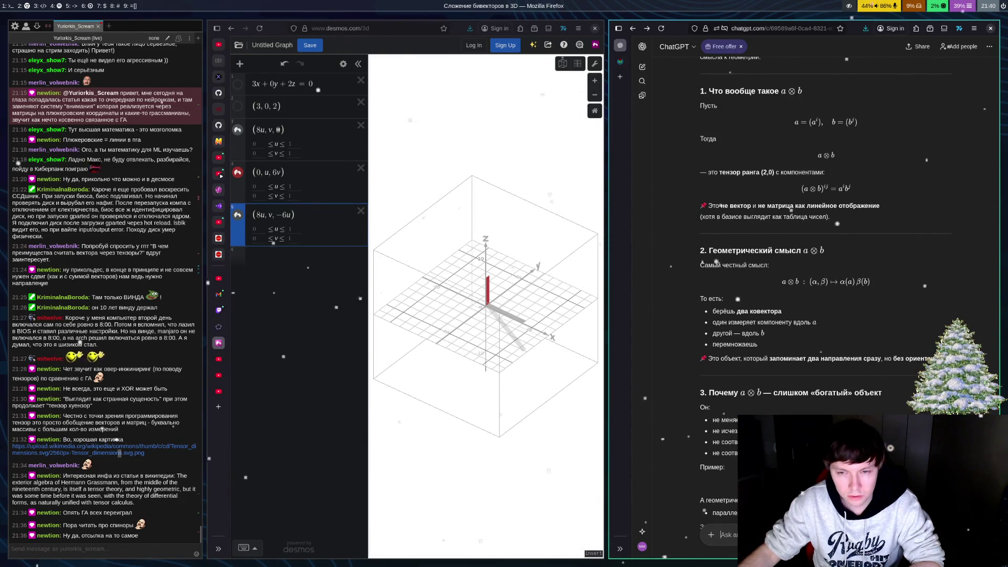
scroll(891, 388, down, 2)
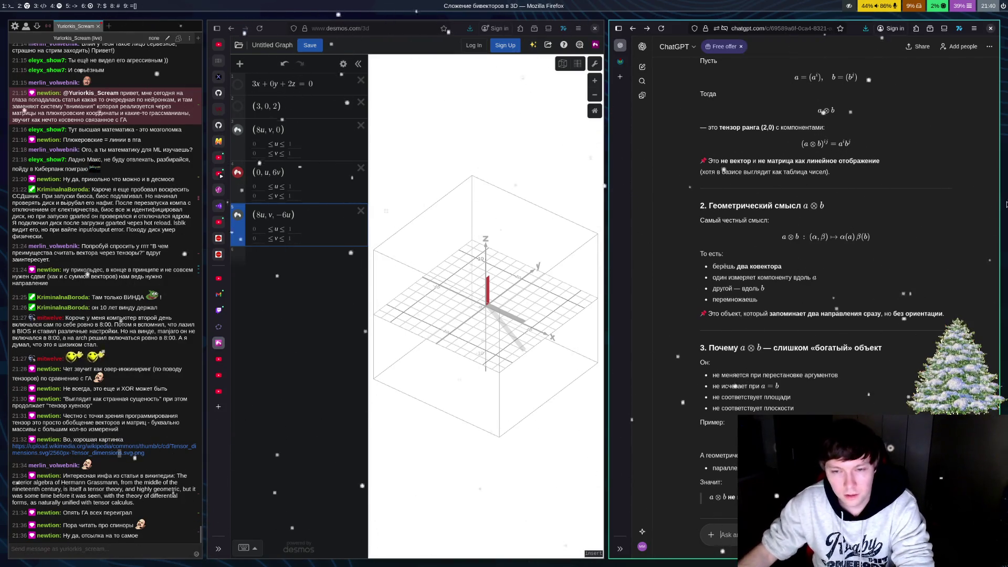
scroll(769, 411, down, 1)
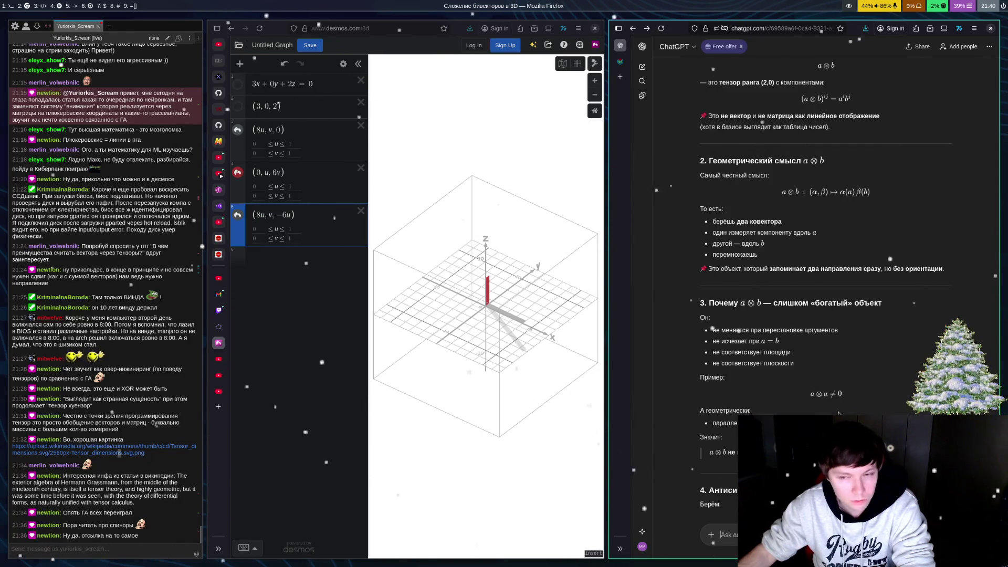
scroll(838, 413, down, 3)
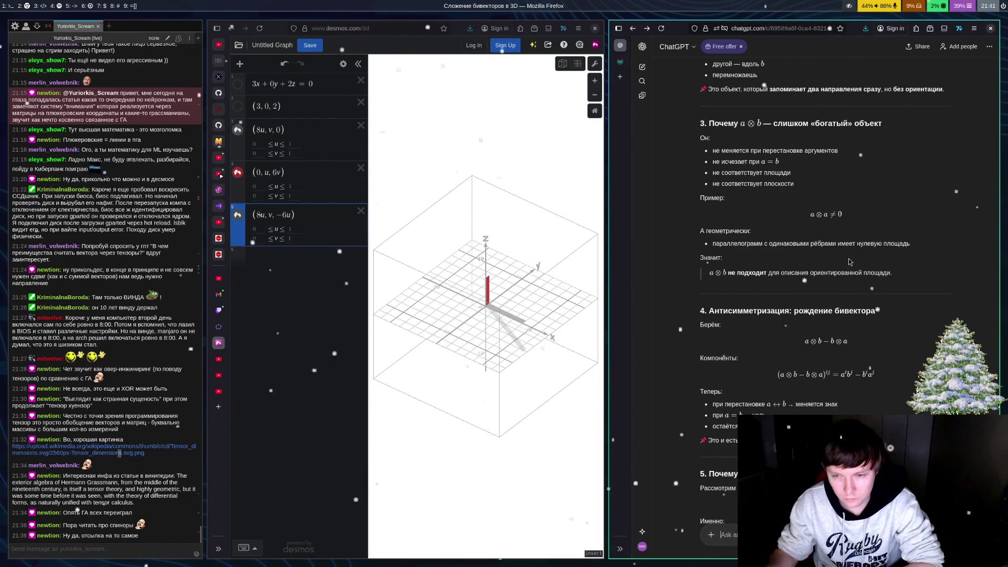
scroll(735, 180, down, 5)
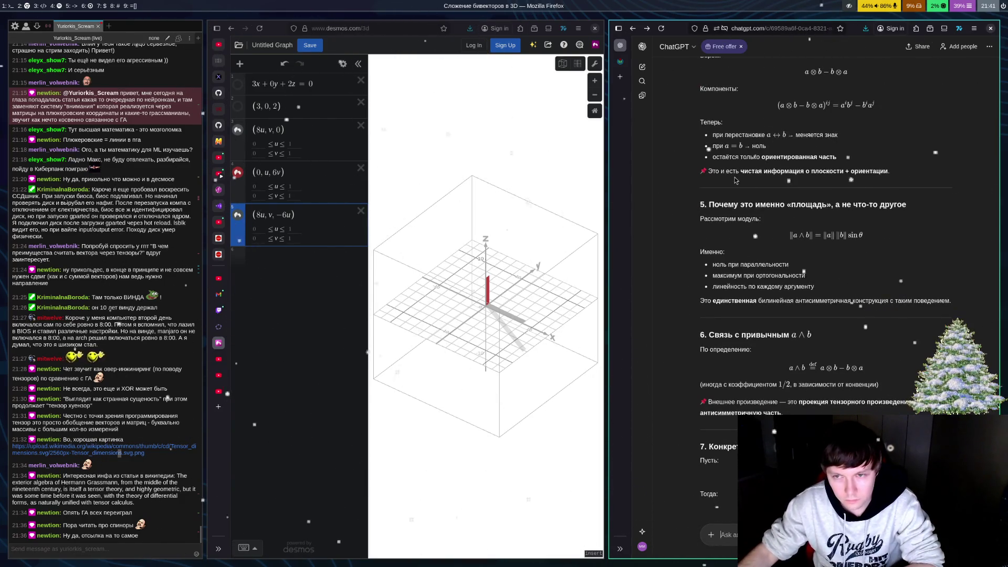
scroll(901, 262, down, 1)
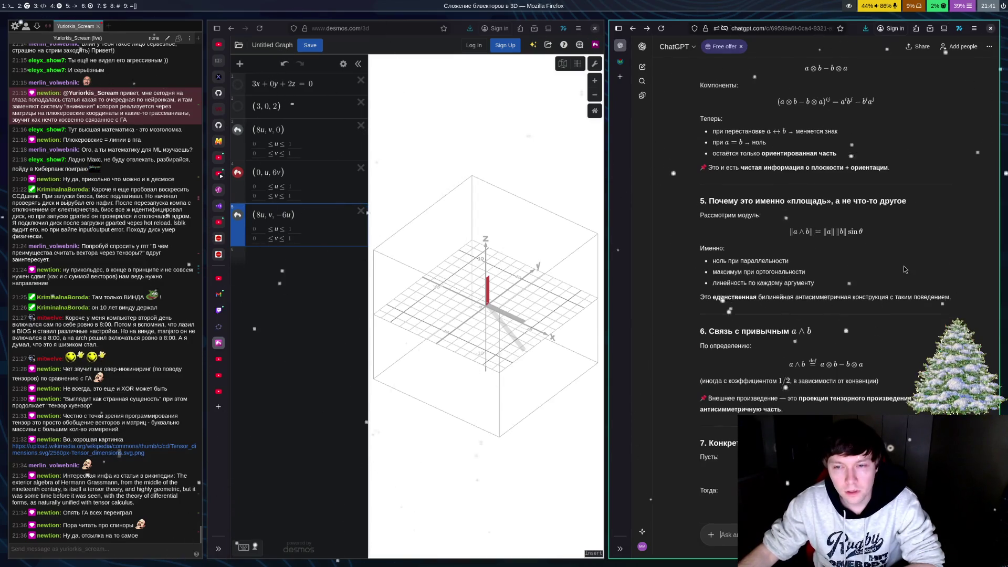
scroll(900, 267, down, 6)
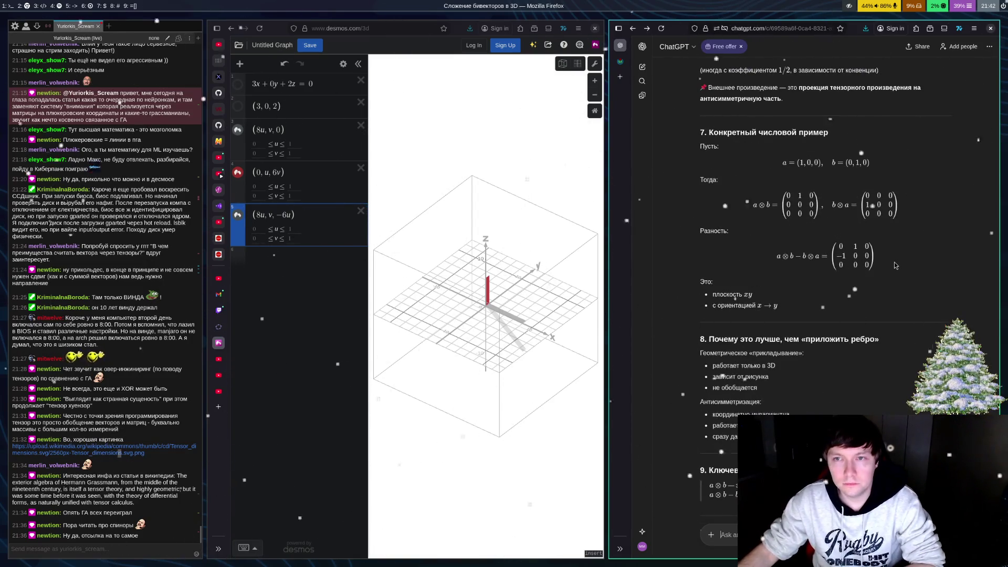
scroll(895, 265, up, 3)
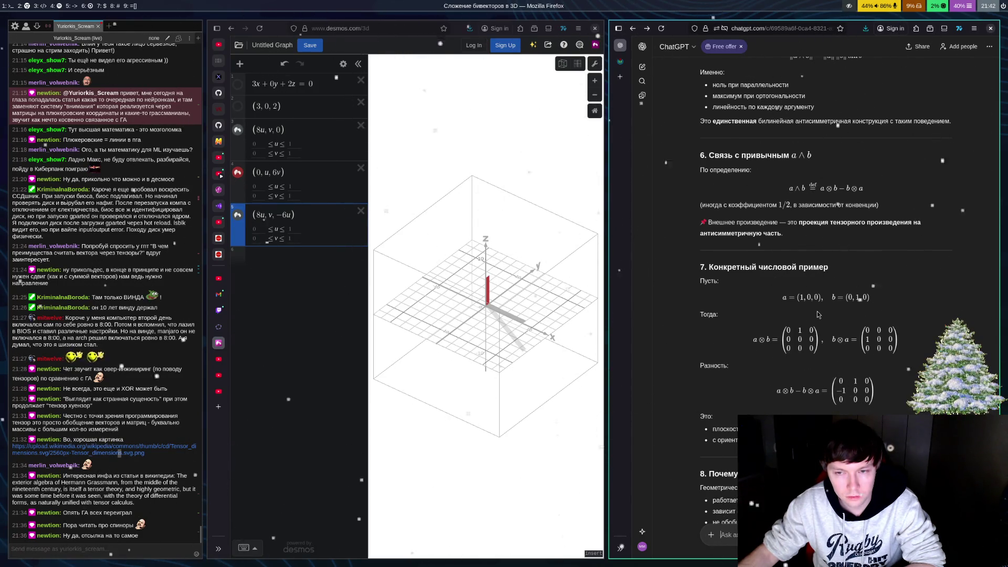
scroll(840, 278, down, 4)
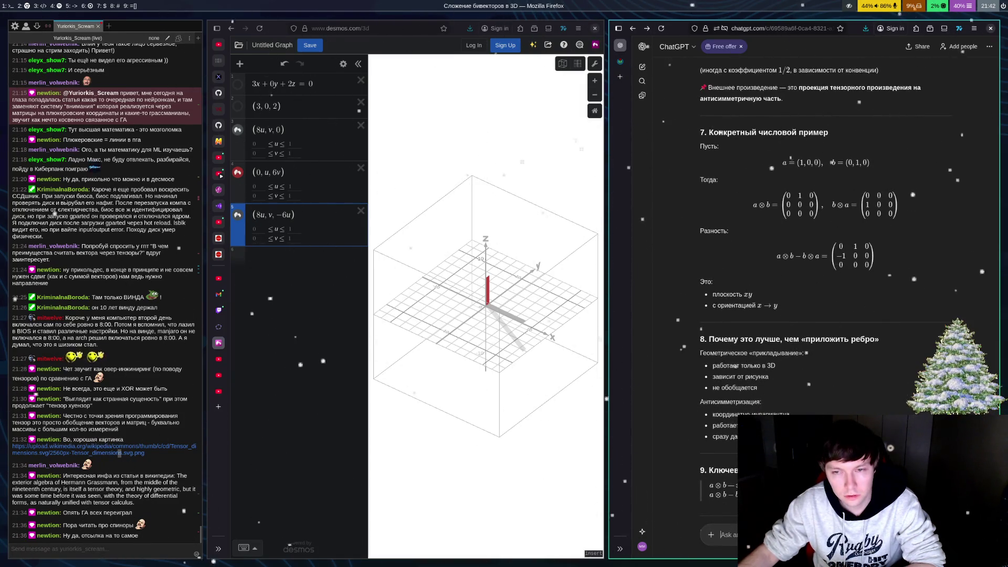
scroll(837, 397, down, 4)
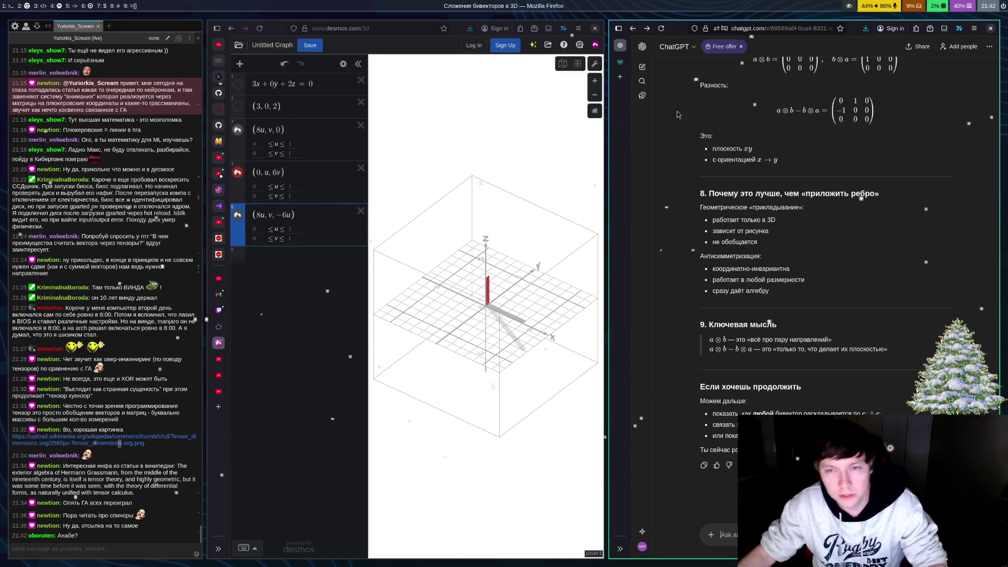
scroll(801, 232, up, 7)
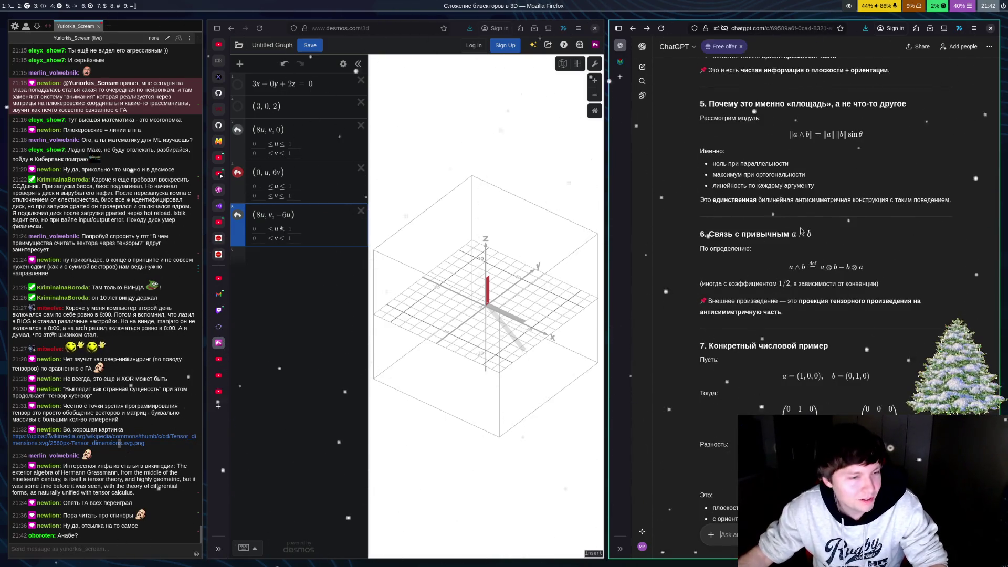
scroll(800, 227, up, 10)
scroll(867, 280, up, 3)
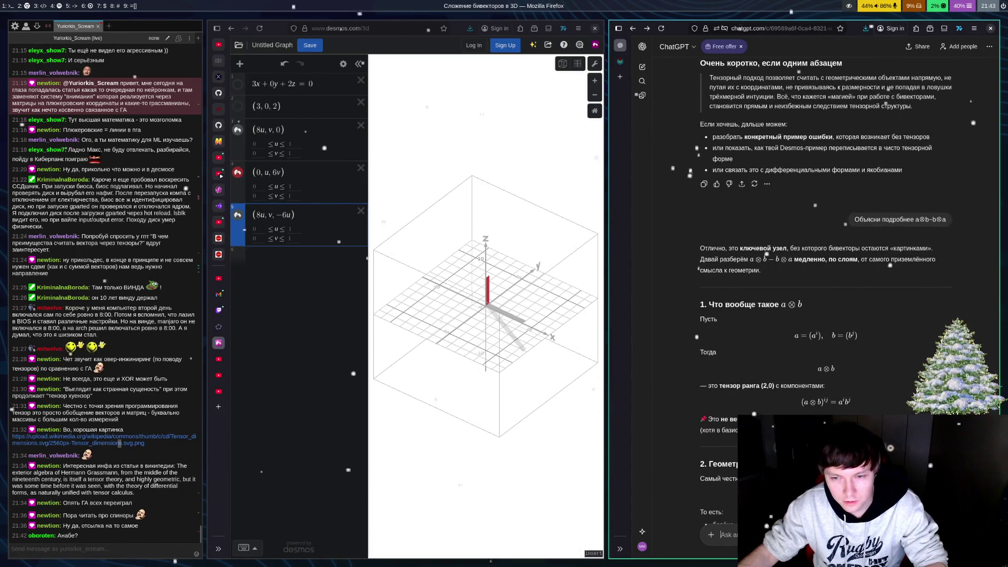
Type 'Короч… что' in the message box and paste in the formula a = (aⁱ), b = (bʲ)
text(Короч)
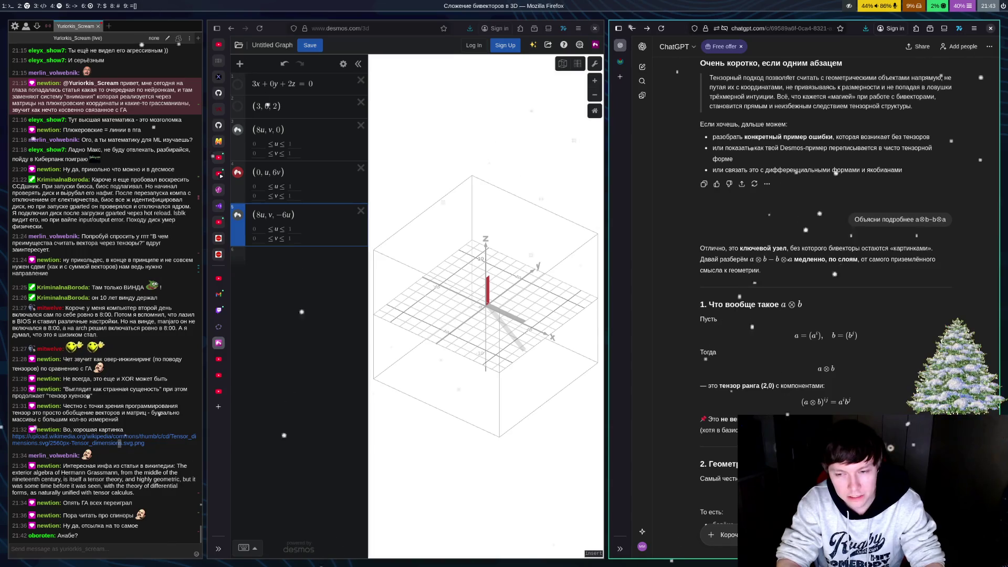
text(что)
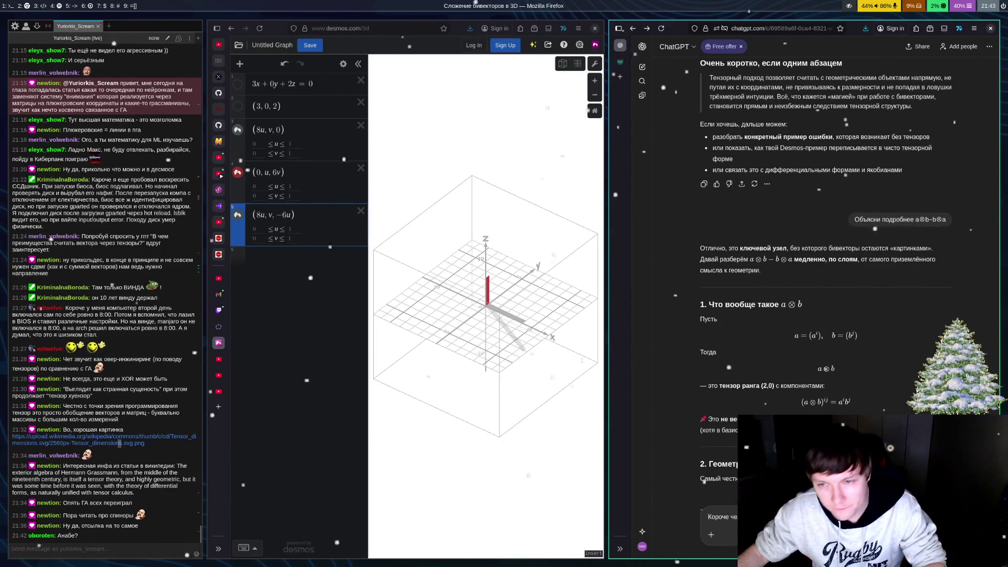
drag(794, 337, 882, 340)
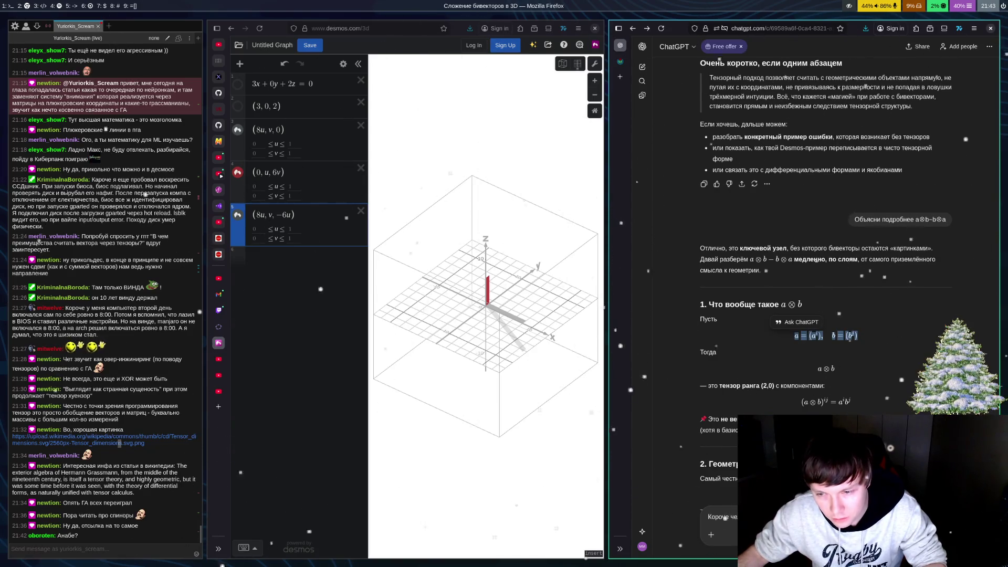
key(ctrl+v)
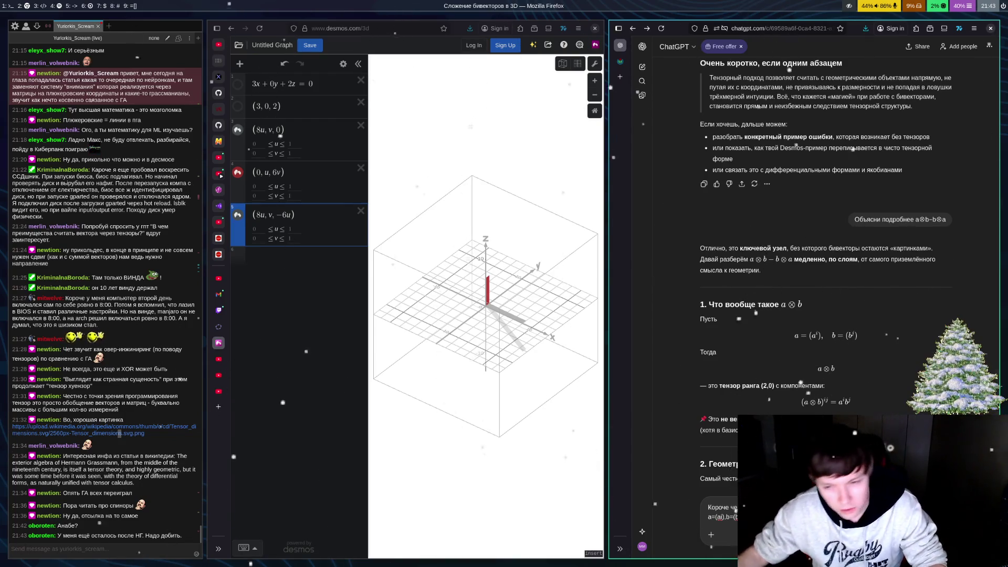
scroll(919, 355, down, 3)
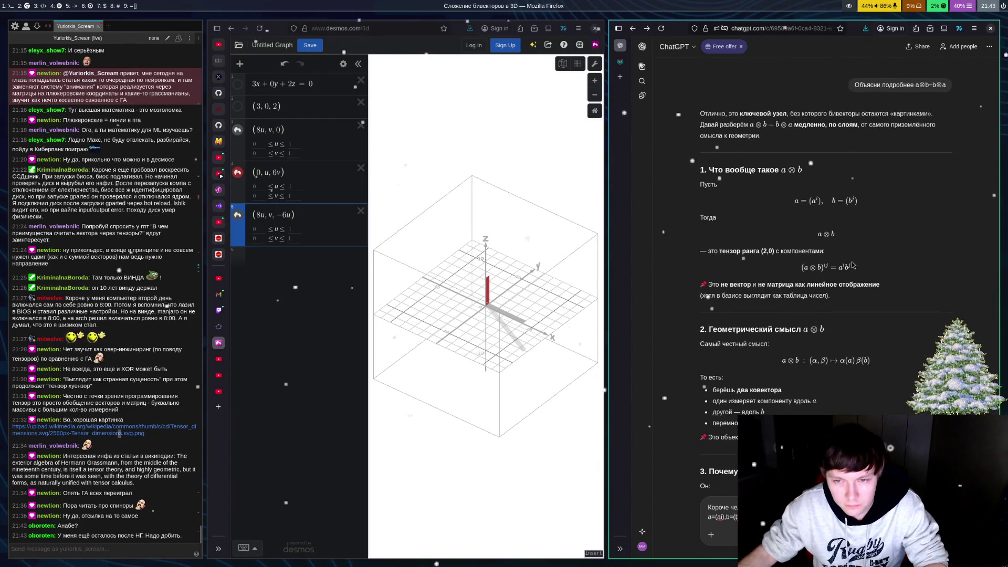
Copy the formula a⊗b : (α,β) ↦ α(a)β(b) into the draft and start a new line
scroll(853, 265, down, 1)
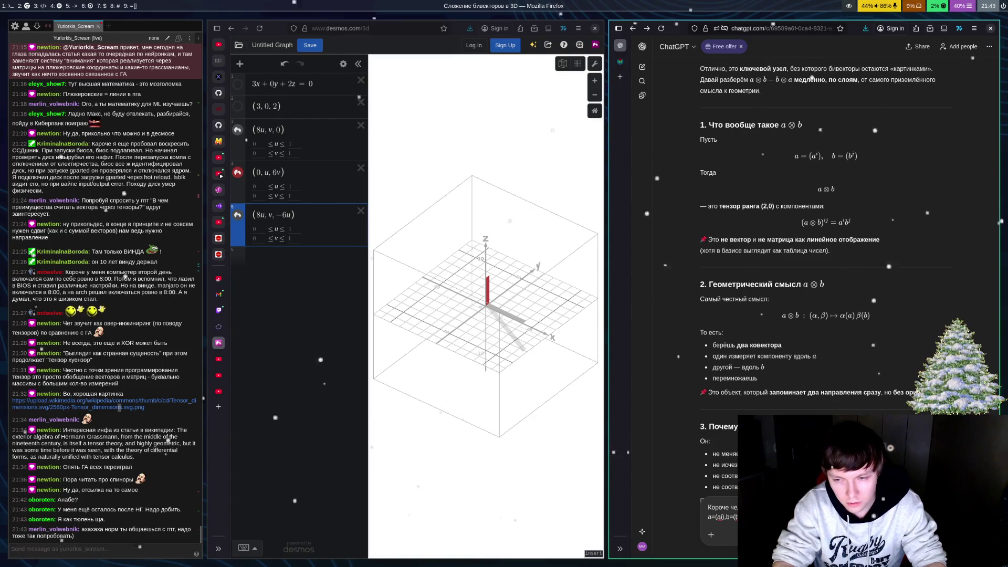
drag(779, 315, 872, 316)
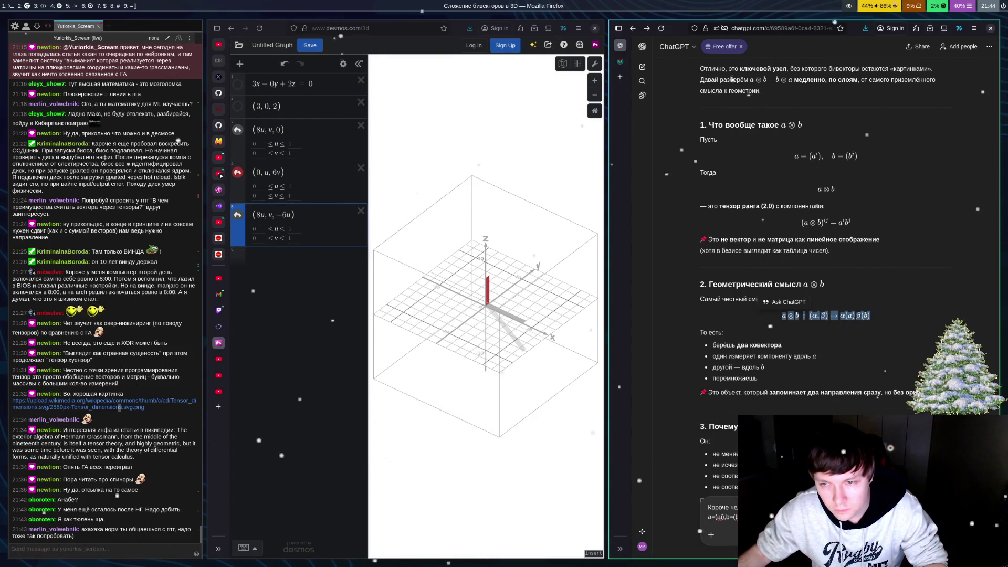
key(ctrl+c)
click(722, 512)
key(ctrl+v)
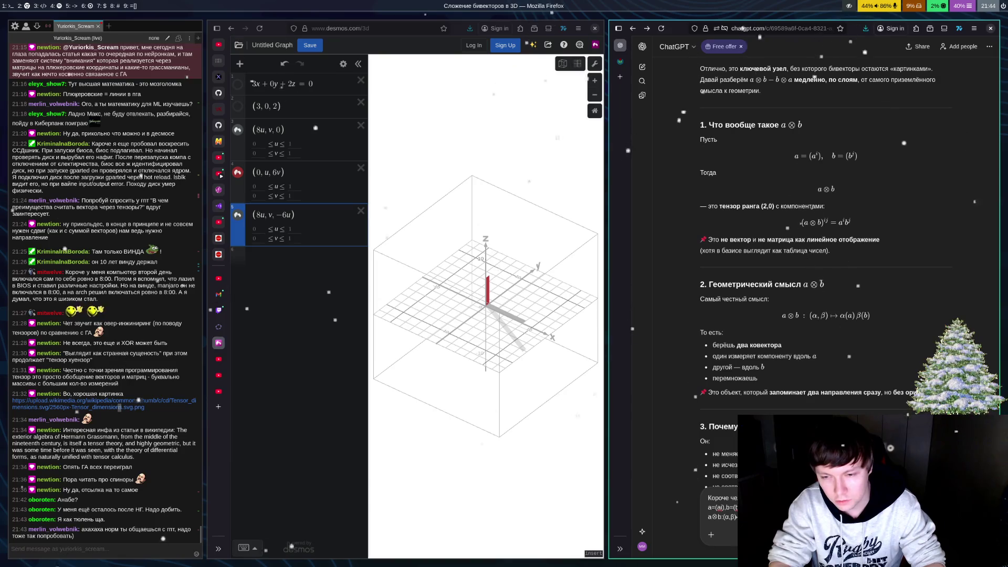
key(shift+Return)
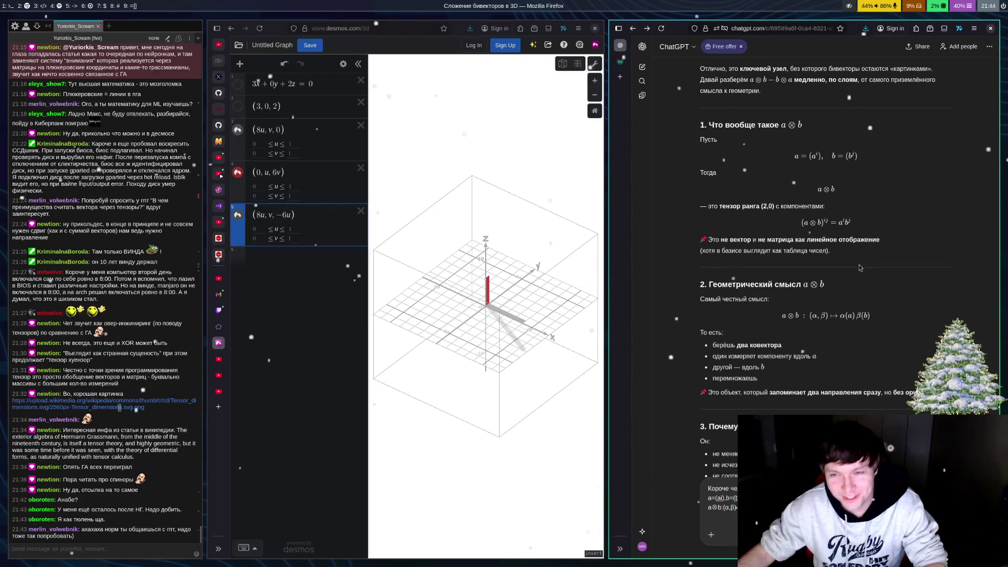
Paste section 7's numeric example a=(1,0,0), b=(0,1,0) with its matrices into the draft
scroll(920, 245, down, 4)
scroll(866, 342, down, 3)
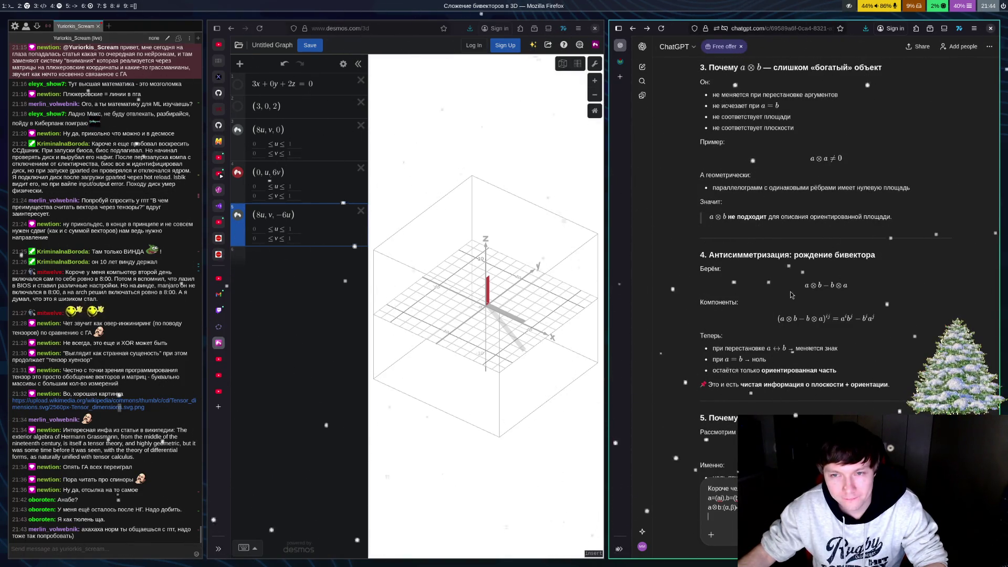
scroll(791, 295, down, 6)
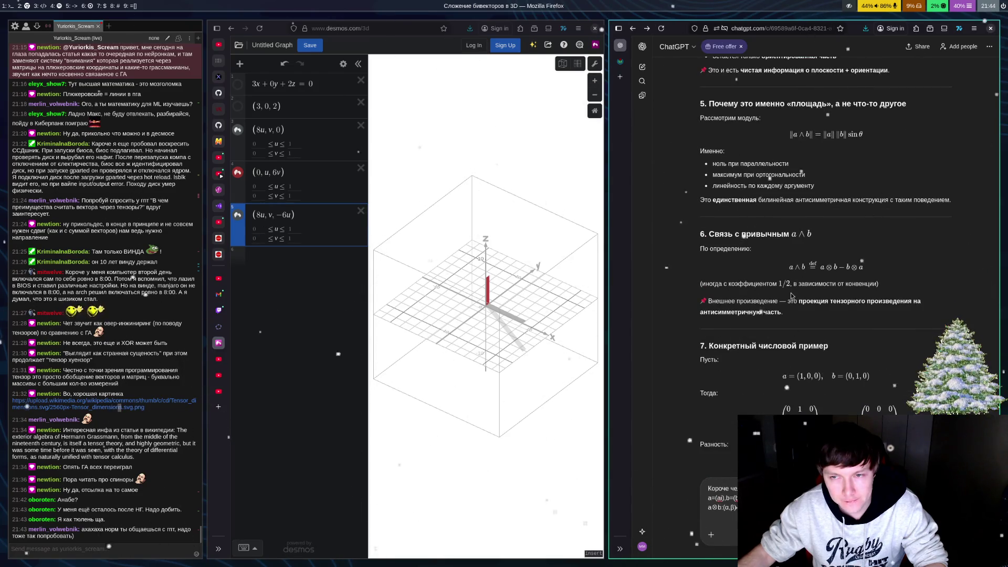
scroll(801, 304, down, 6)
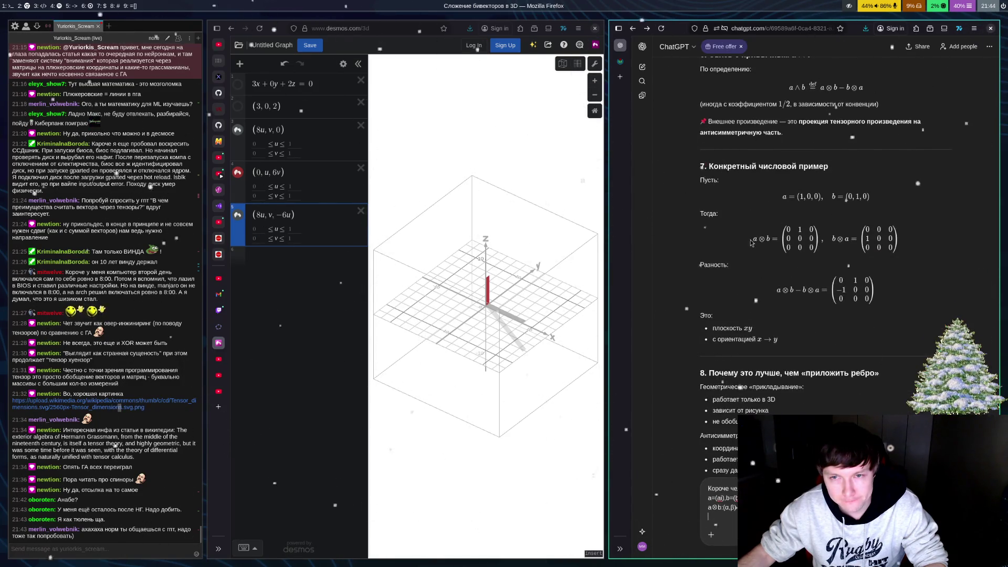
mouse_move(753, 239)
mouse_down()
mouse_move(819, 265)
mouse_move(817, 256)
mouse_up()
mouse_move(700, 181)
mouse_down()
mouse_move(714, 231)
mouse_move(714, 316)
mouse_up()
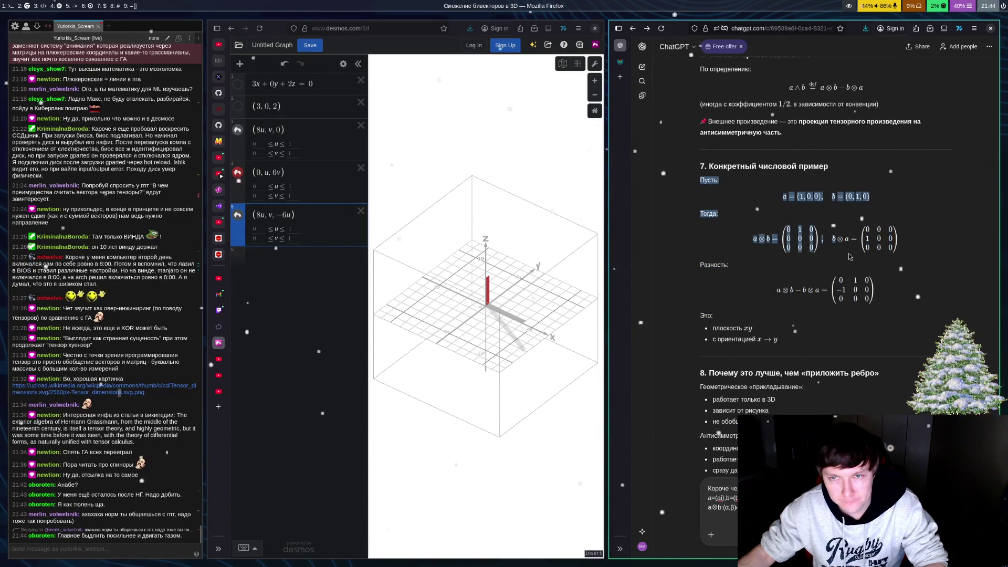
click(708, 516)
key(ctrl+v)
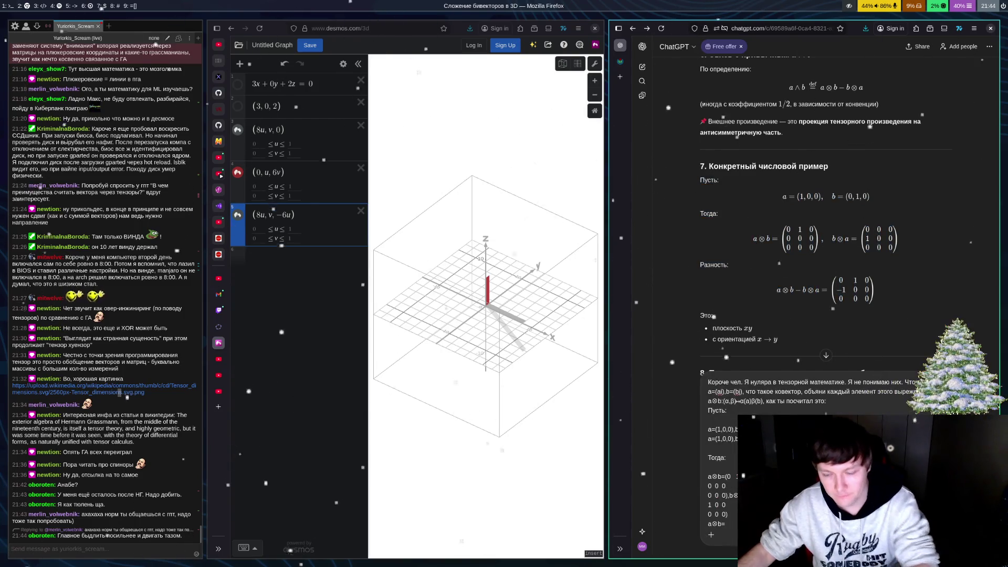
Send the question and read the reply's opening on a = (aⁱ) as coordinates
key(Return)
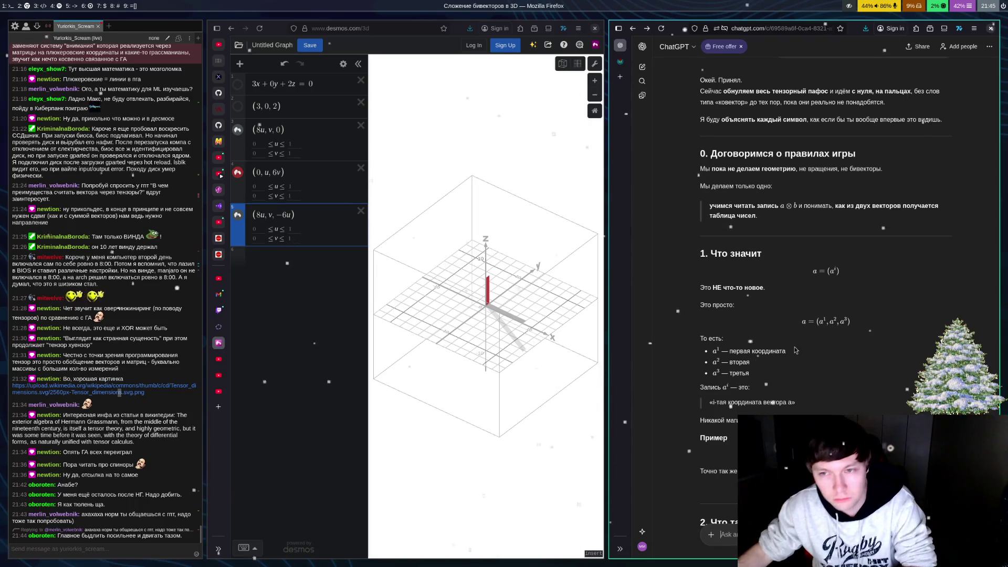
scroll(858, 413, down, 3)
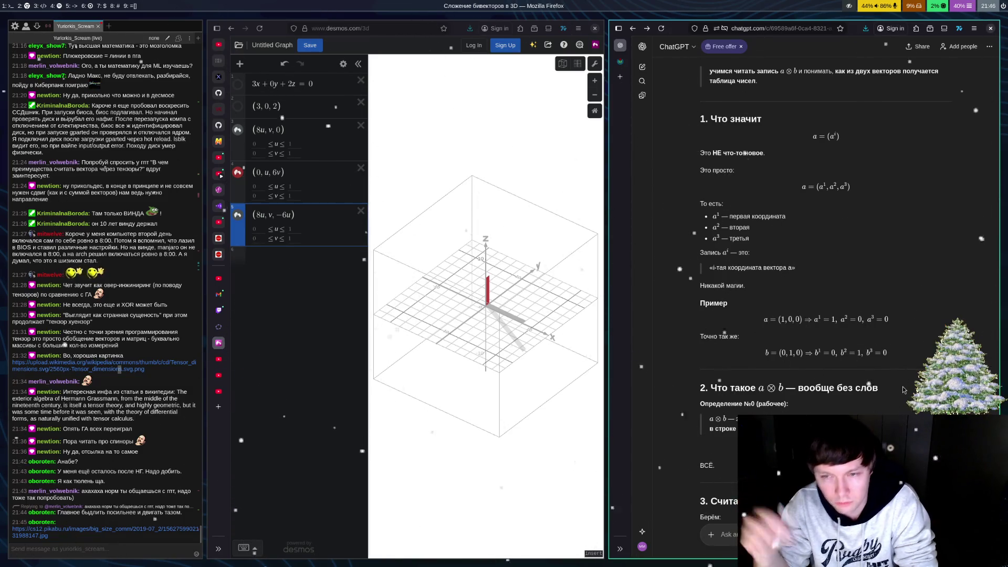
Scroll to section 3 'Считаем a⊗b руками', then open the pikabu.ru image link from the stream chat
scroll(840, 294, down, 5)
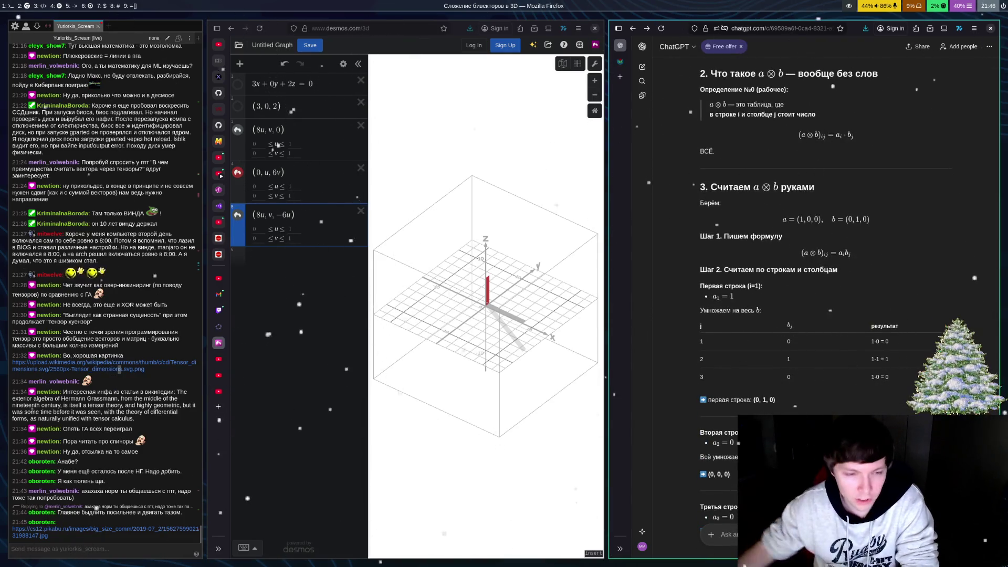
click(69, 529)
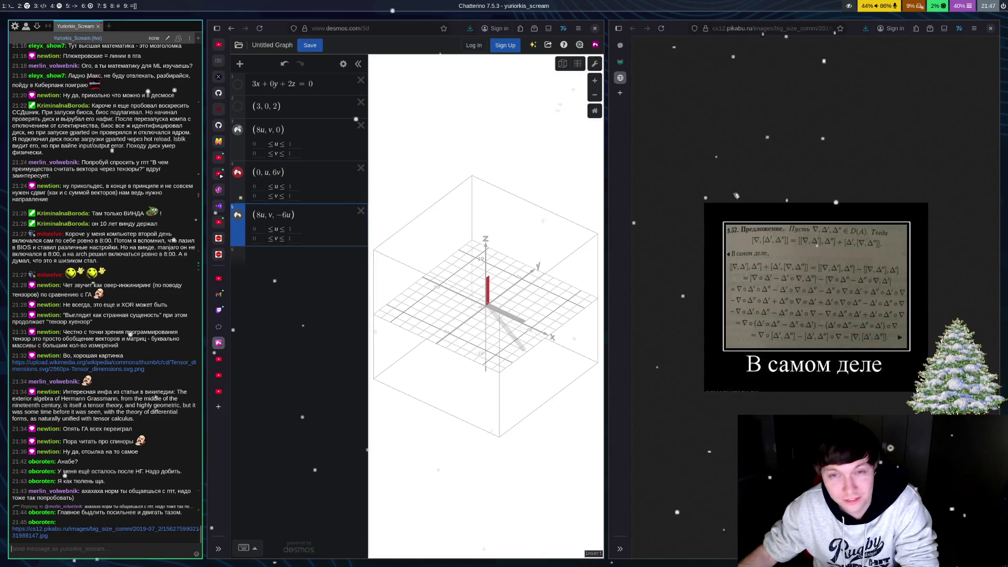
Cycle through the image tabs back to ChatGPT, then open and play the chat's Baby Echidna video
click(620, 61)
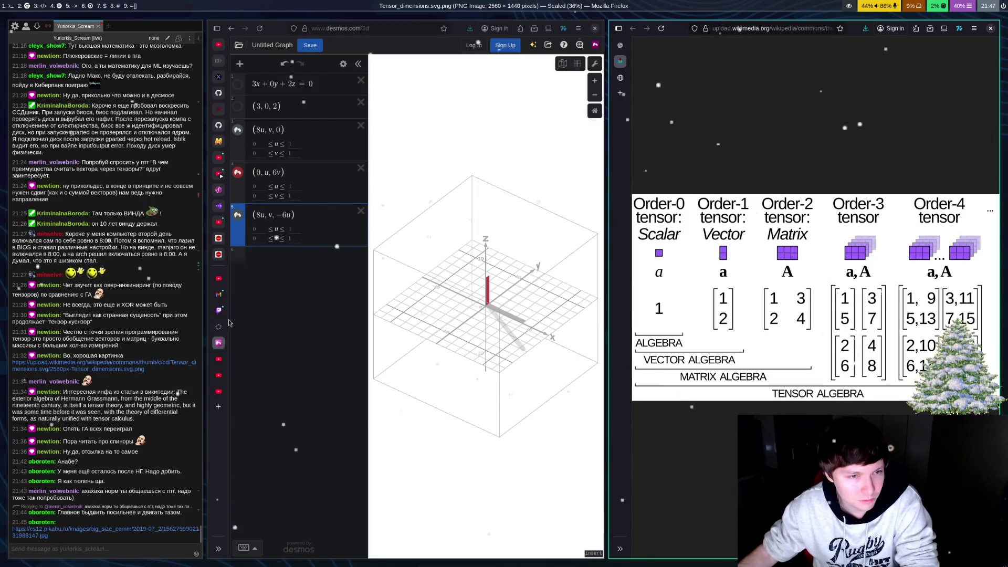
click(620, 45)
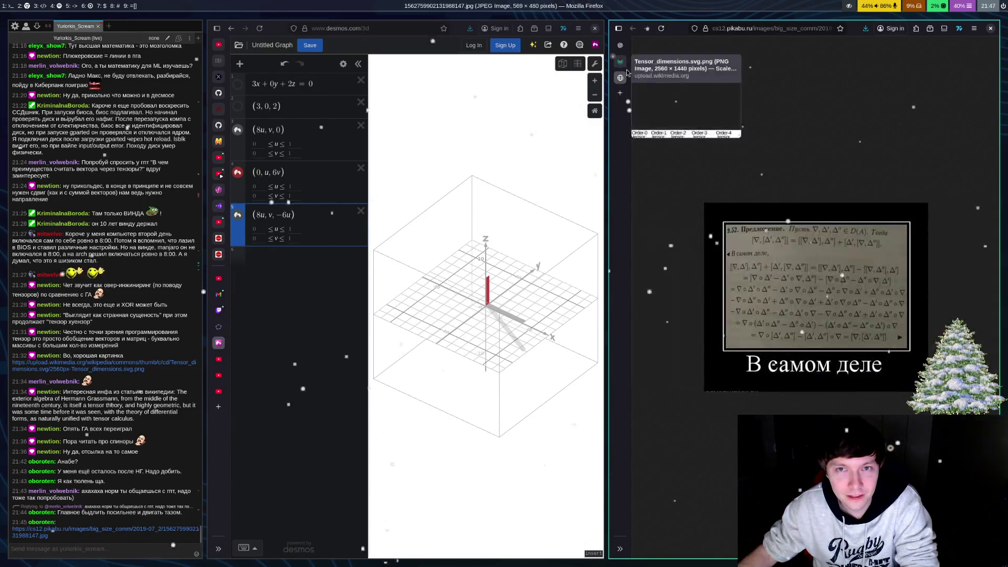
click(621, 60)
click(620, 45)
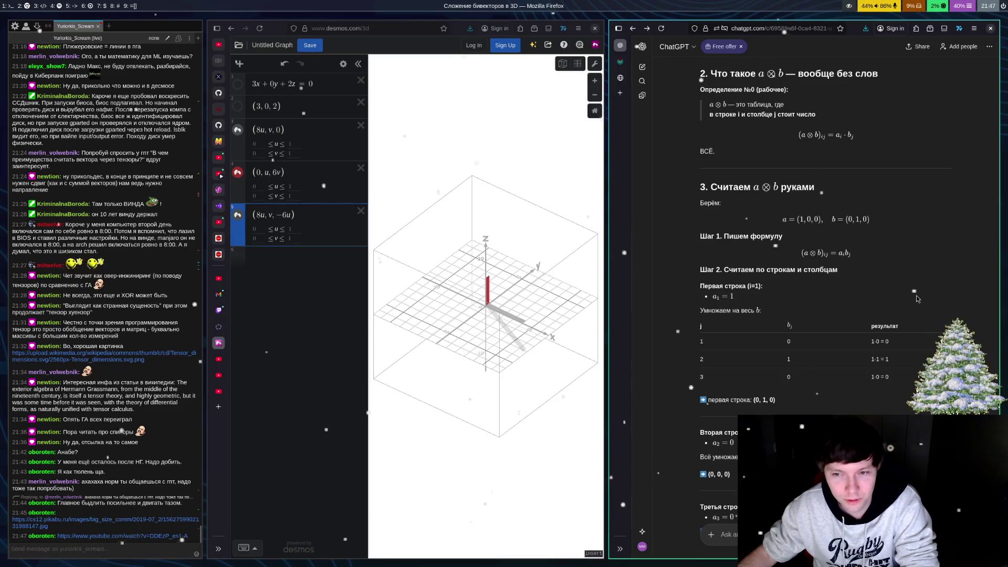
click(144, 537)
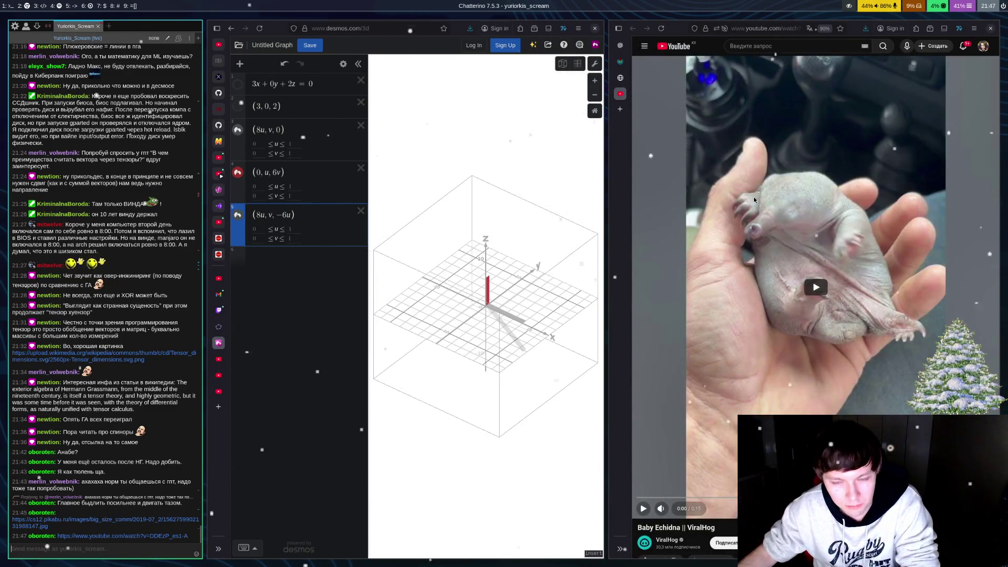
click(764, 285)
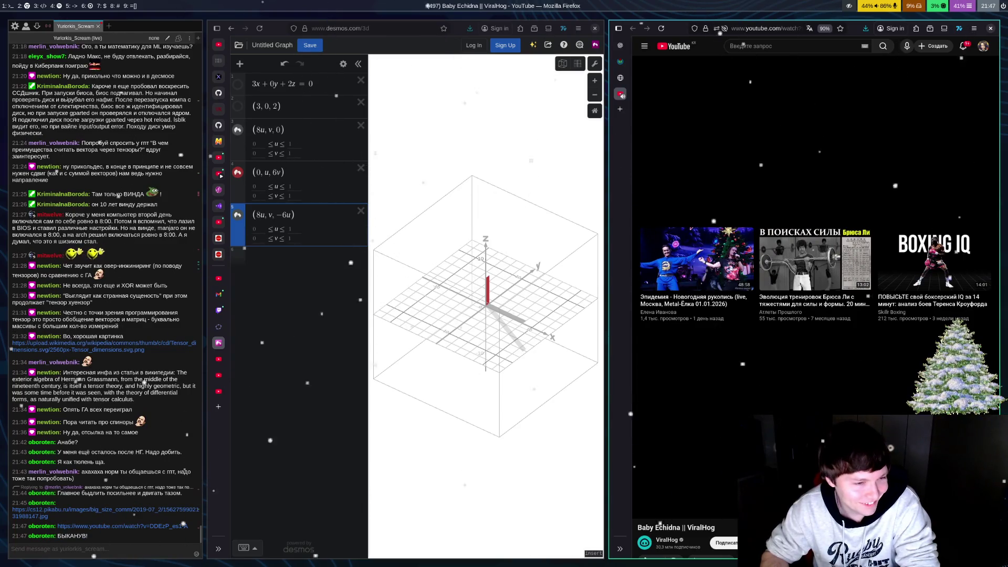
Scroll to the Baby Echidna comments, expand a comment's '1 ответ' reply, then pick the boxing IQ recommendation
scroll(860, 361, down, 2)
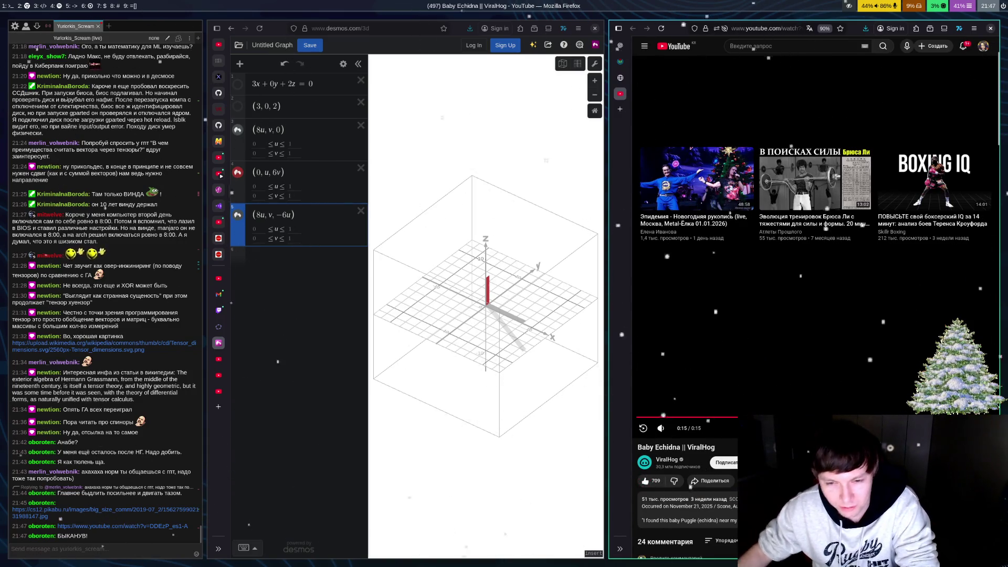
scroll(813, 315, down, 4)
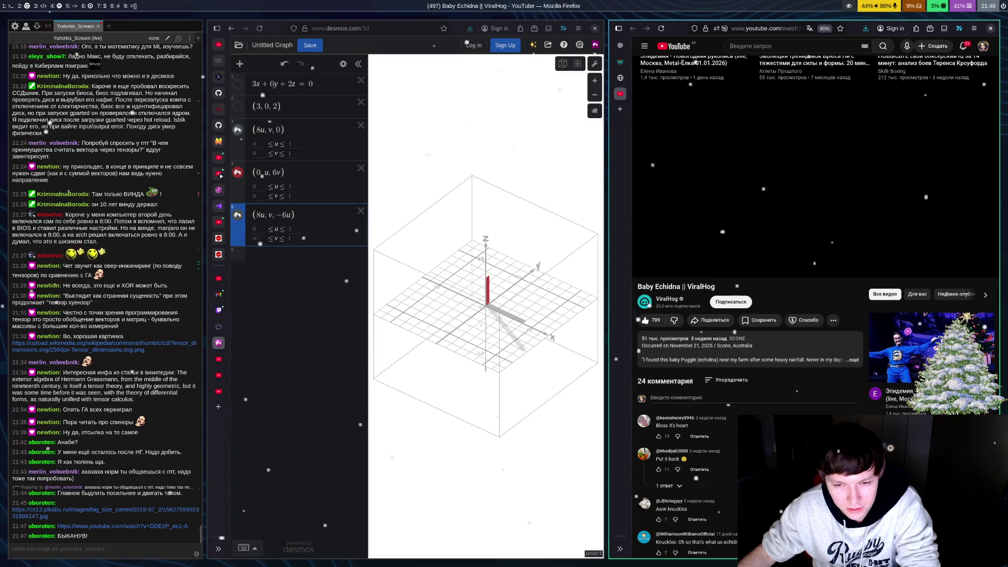
scroll(677, 372, down, 3)
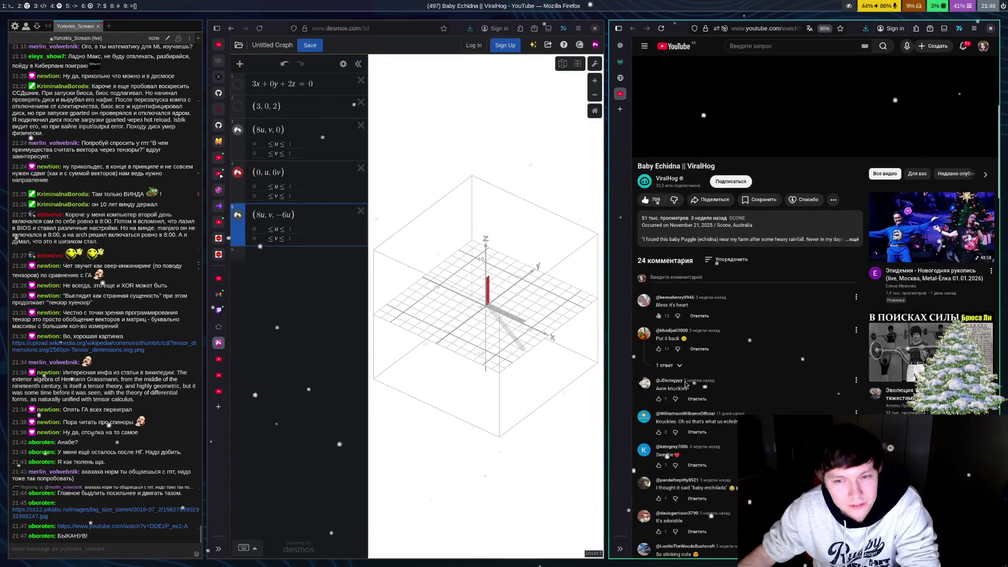
click(676, 365)
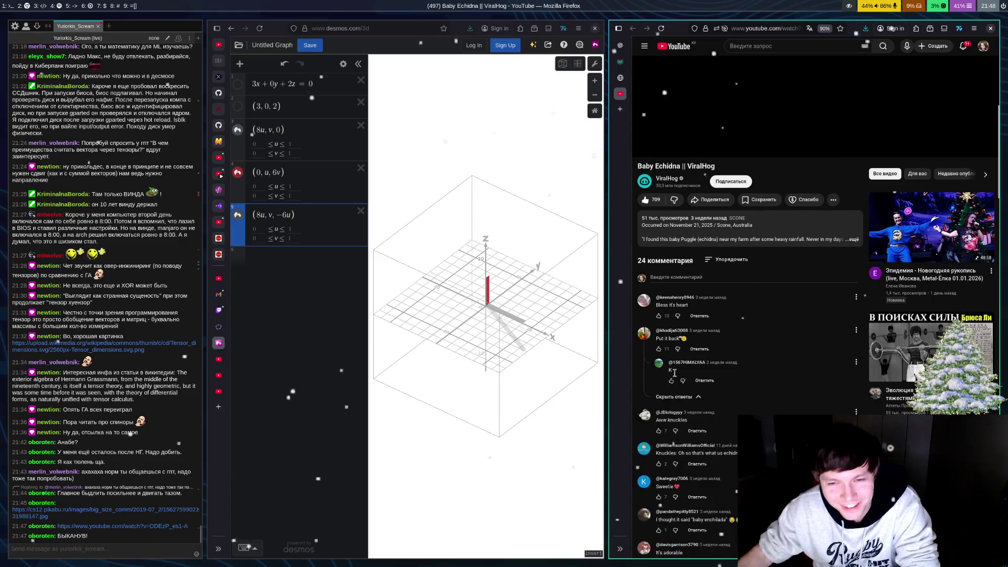
scroll(882, 297, down, 2)
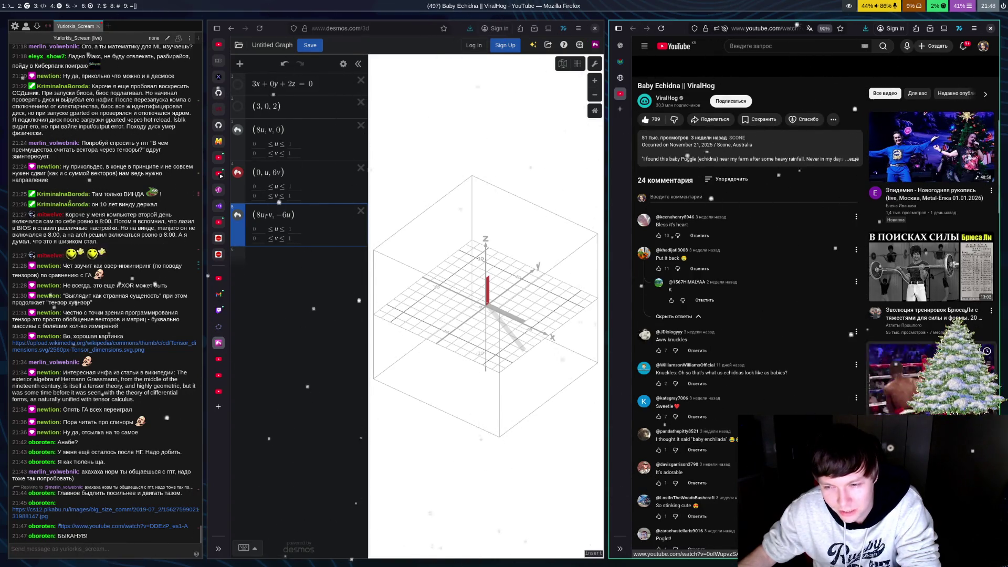
click(924, 378)
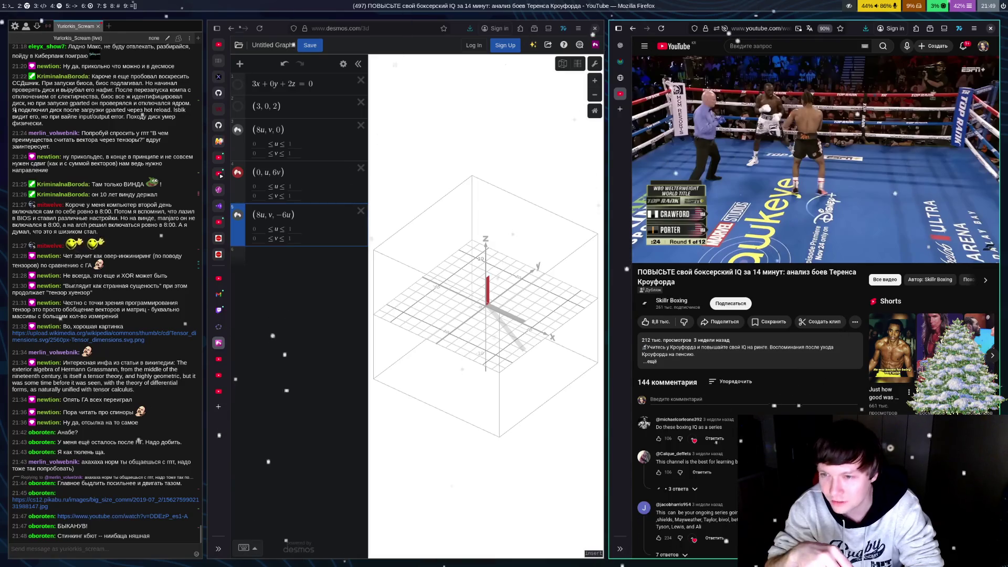
Resume the Skillr Boxing Crawford analysis video, watch a while, then pause it
key(space)
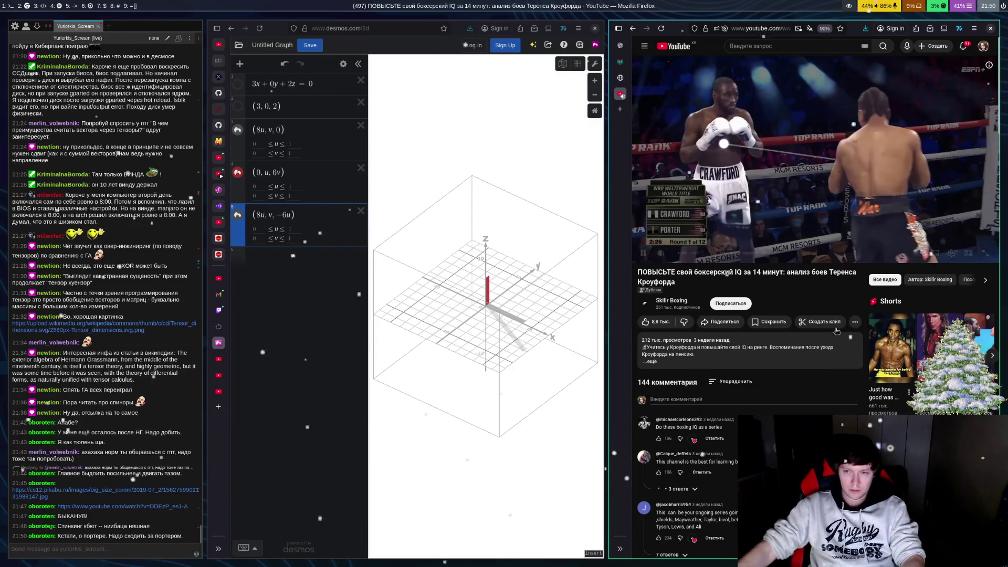
click(867, 174)
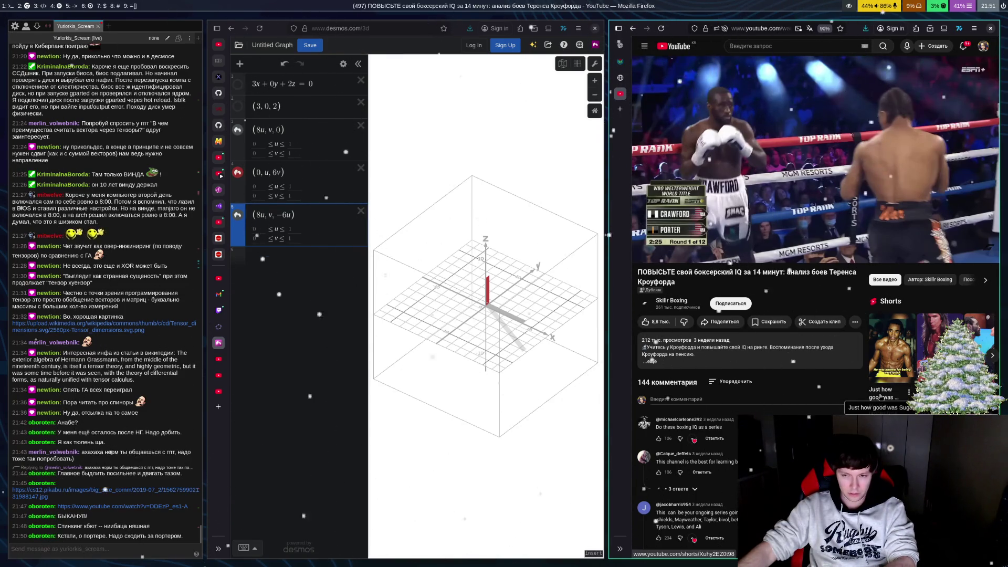
Watch the Sugar Ray Leonard Short with a couple of pauses, then close its tab
click(881, 397)
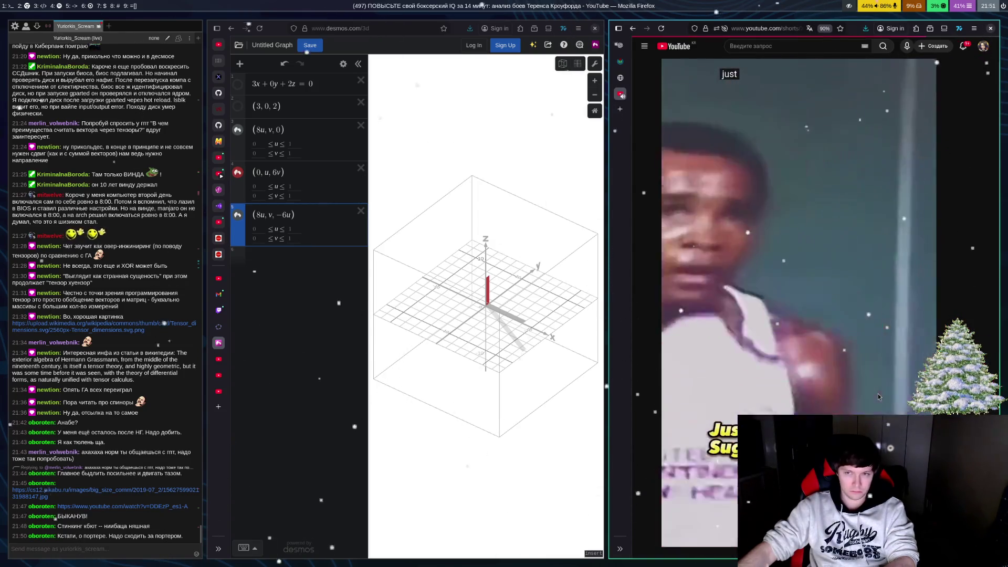
click(735, 84)
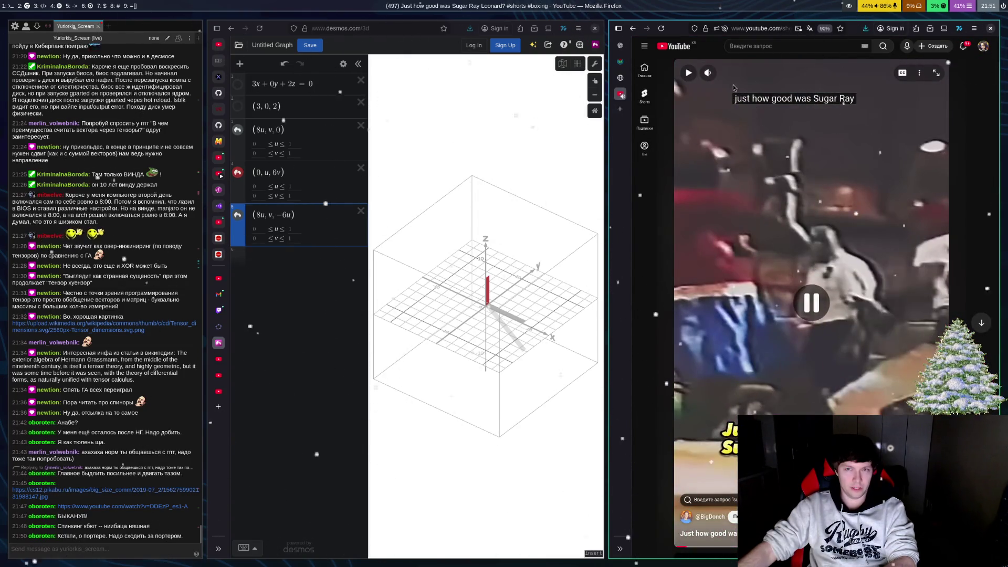
click(777, 210)
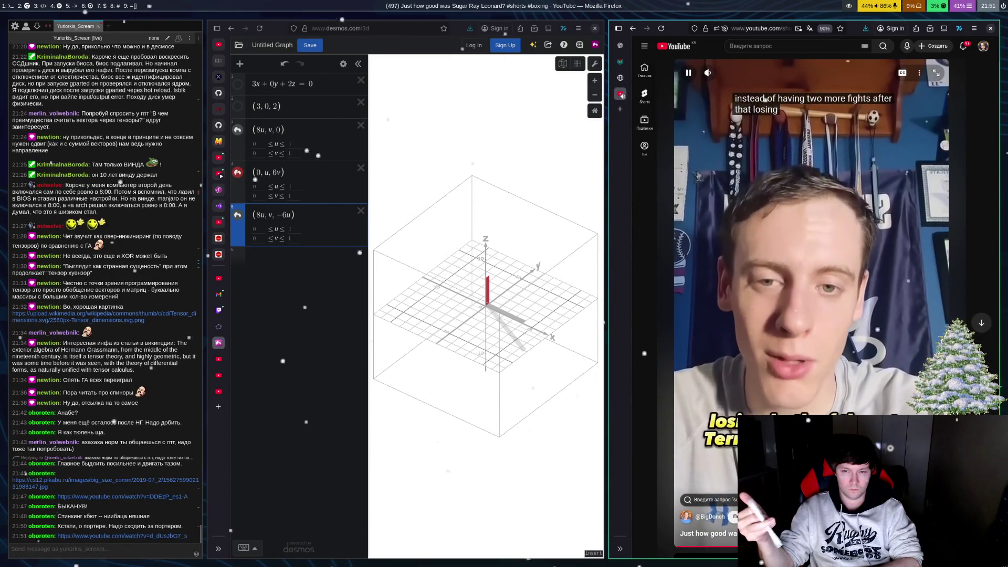
key(k)
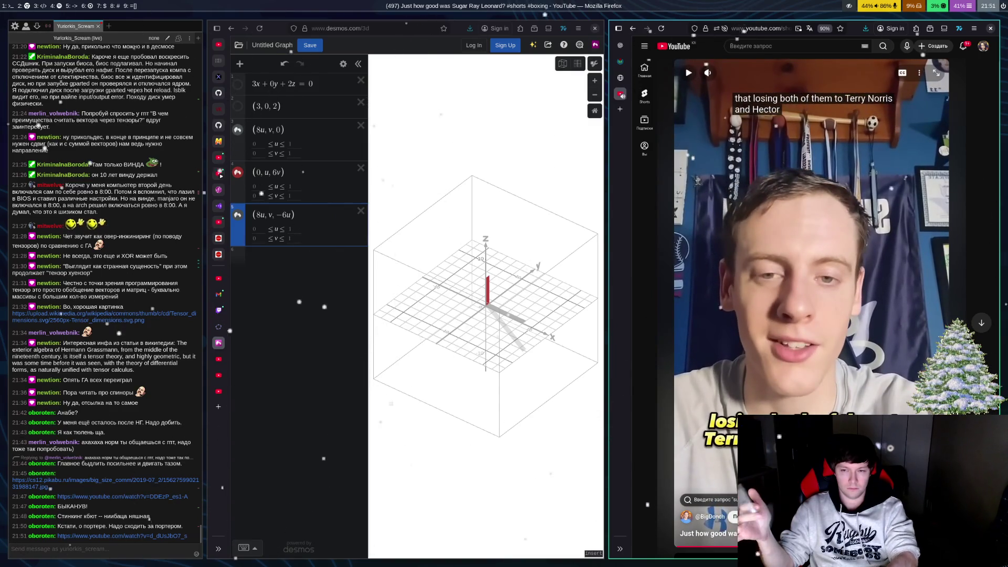
key(k)
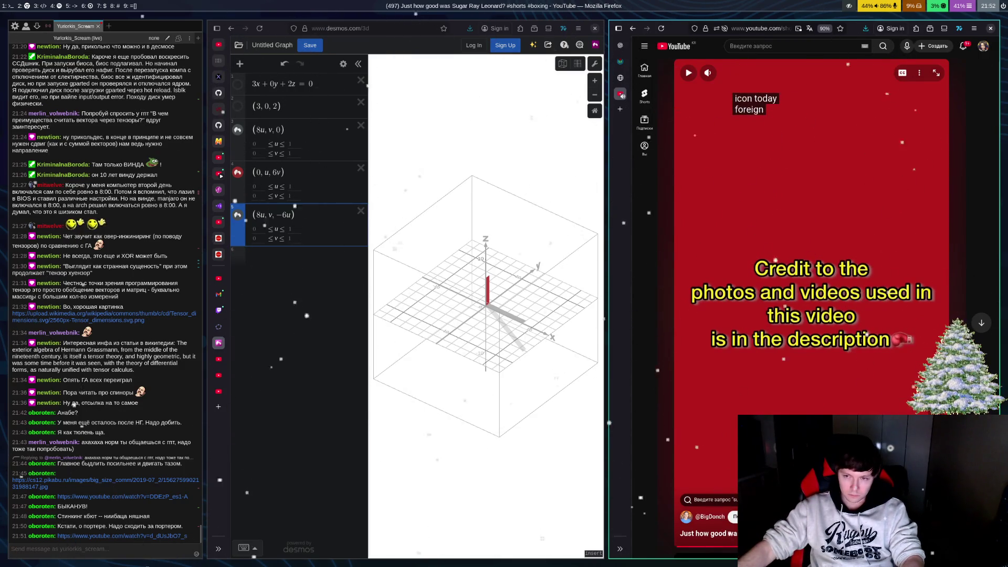
key(ctrl+w)
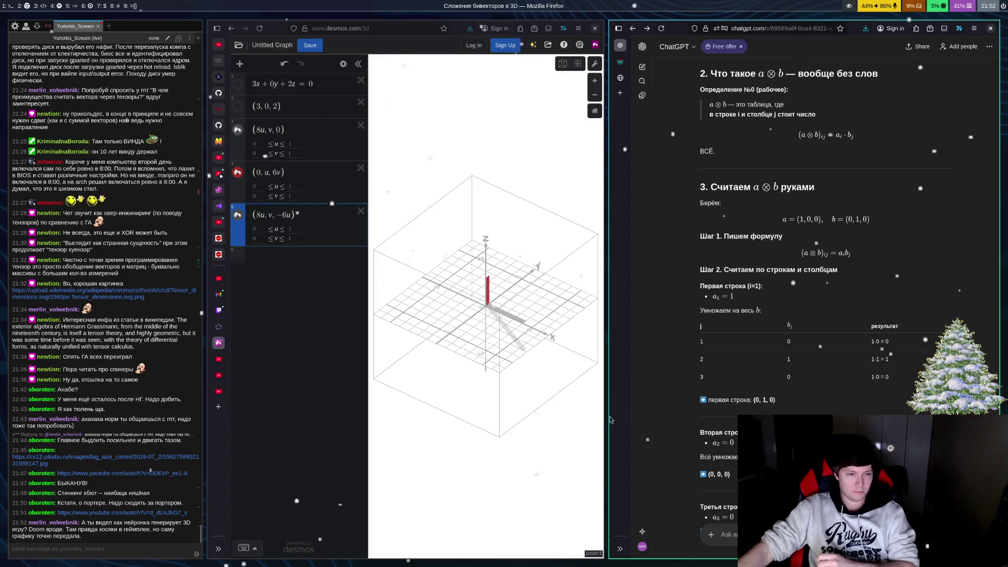
Open the chat's newest YouTube link, 'Ты посмотри она там застряла', in Firefox
click(177, 503)
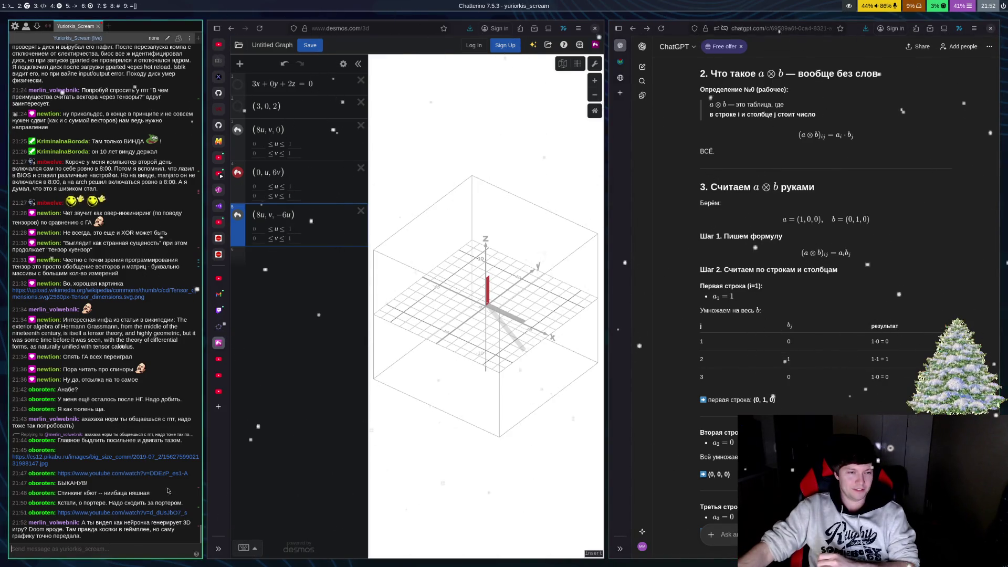
click(160, 516)
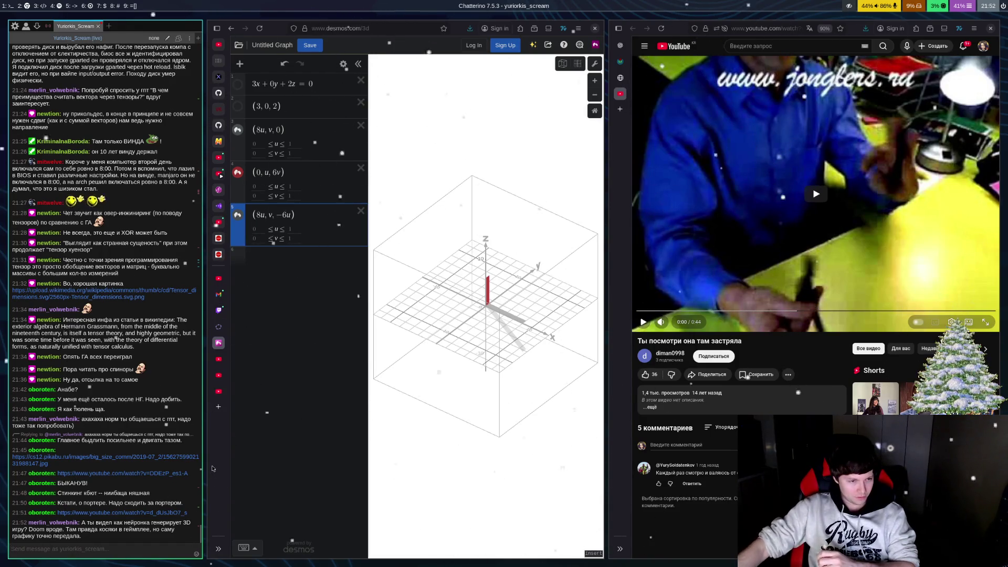
Play the 'Ты посмотри она там застряла' clip, pausing at 0:29 and rewinding a few seconds
click(749, 200)
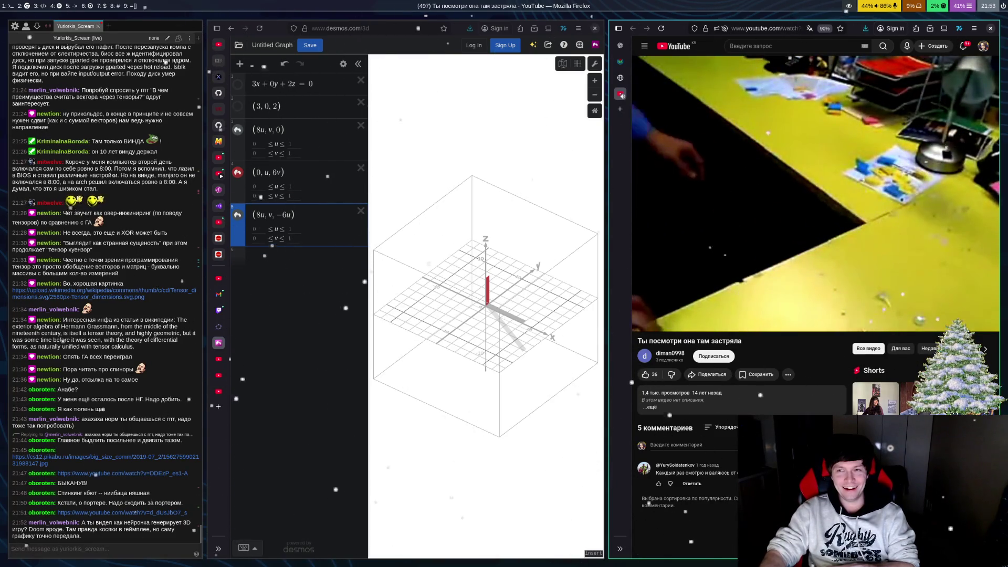
mouse_move(748, 200)
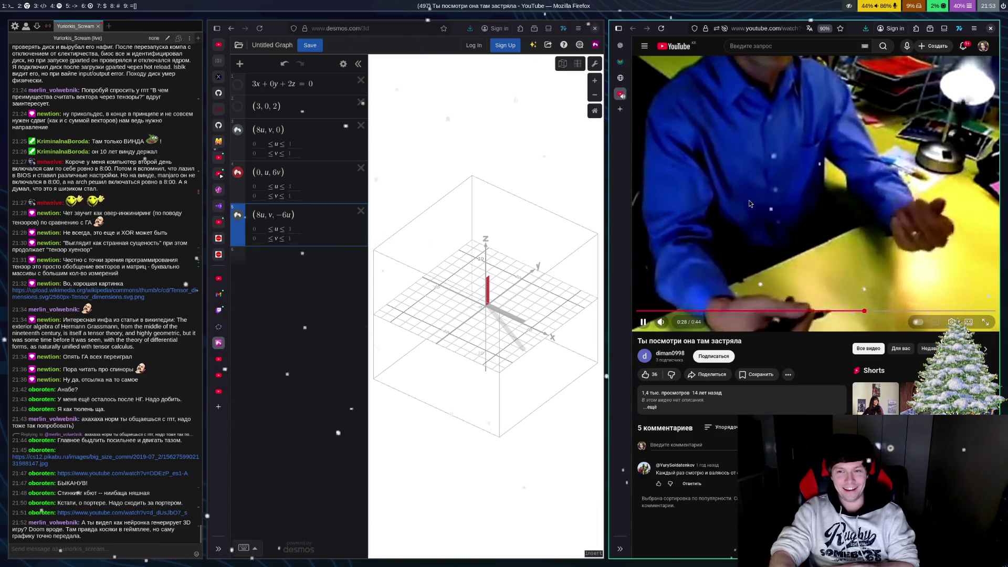
click(750, 201)
click(749, 200)
click(749, 200)
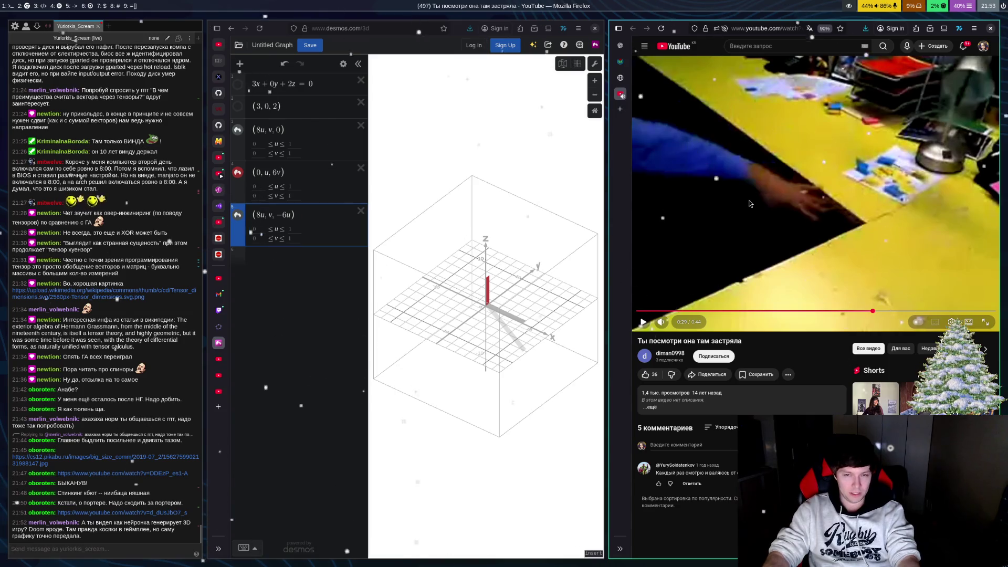
key(Left)
click(748, 200)
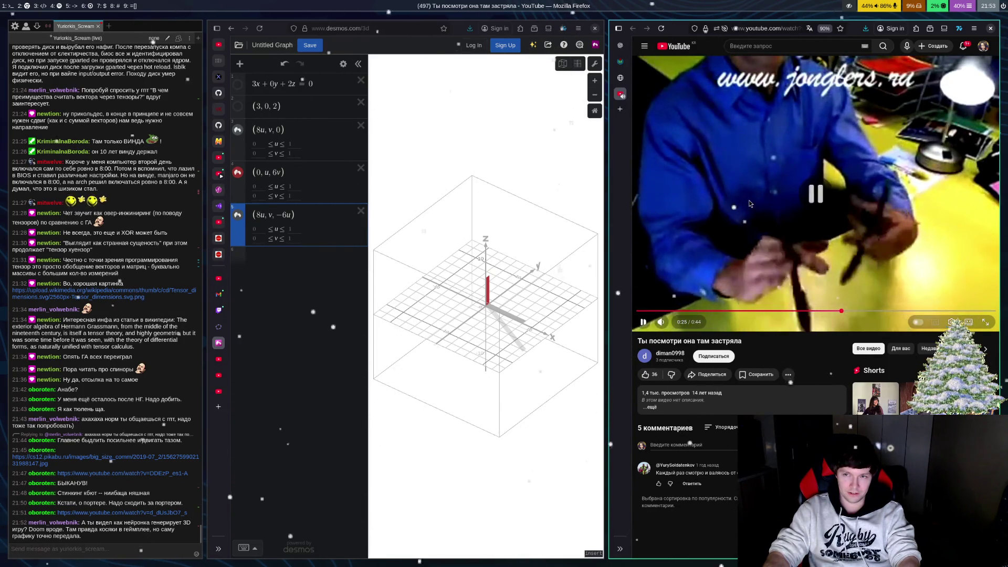
Watch the rest of the clip with brief pauses, then open the Iron Maiden guitar-cover Short
click(748, 200)
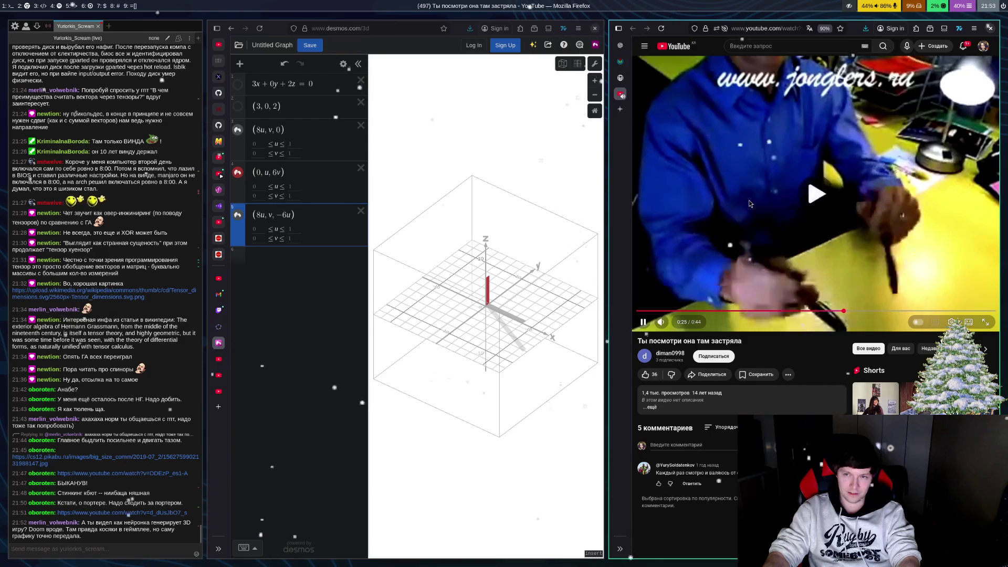
click(748, 200)
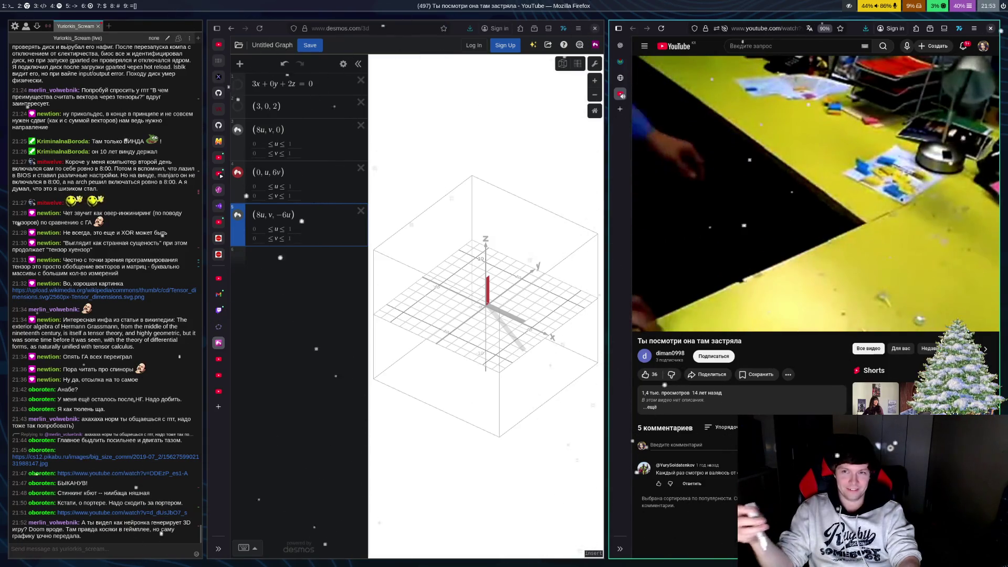
click(750, 204)
click(749, 203)
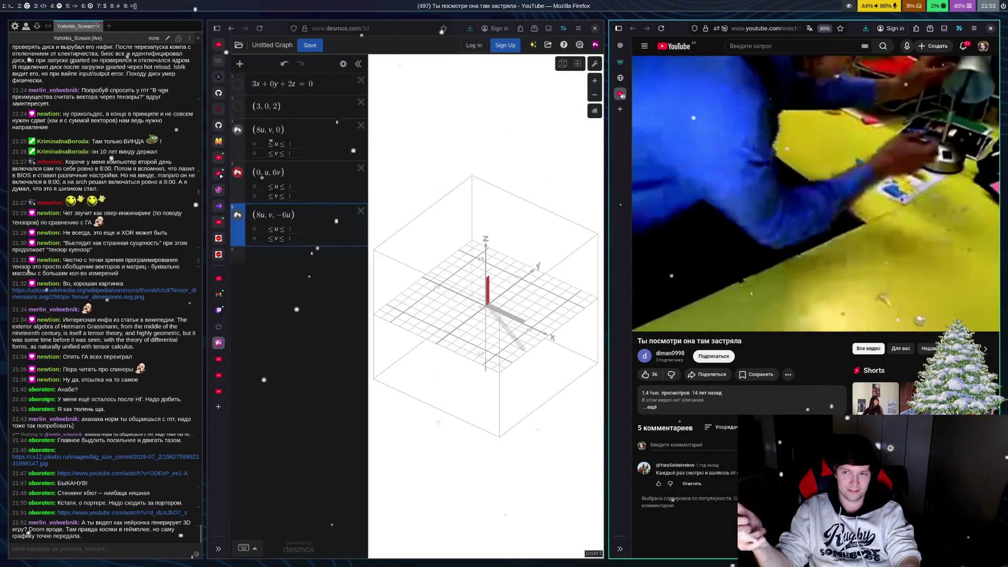
click(750, 204)
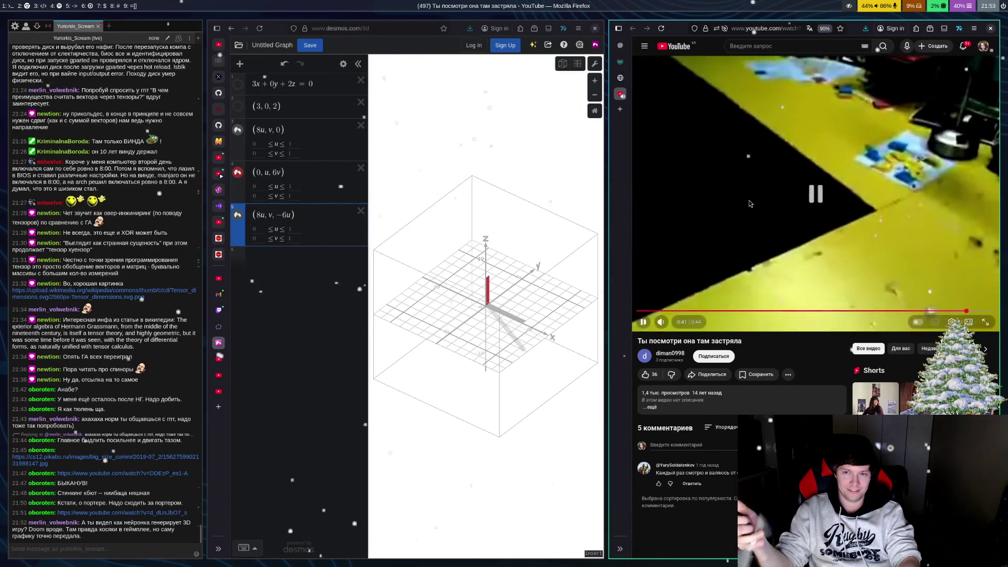
click(749, 204)
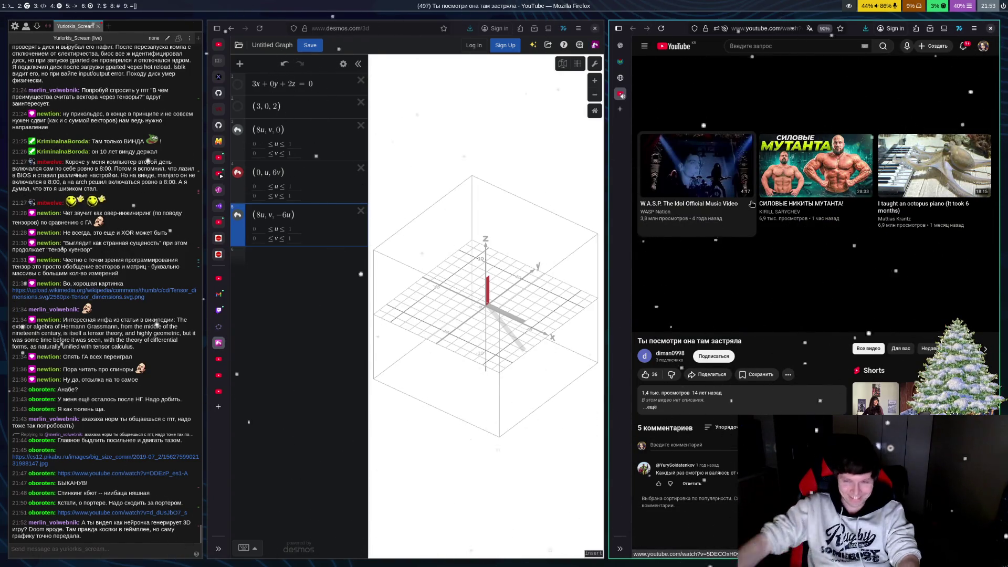
mouse_move(645, 324)
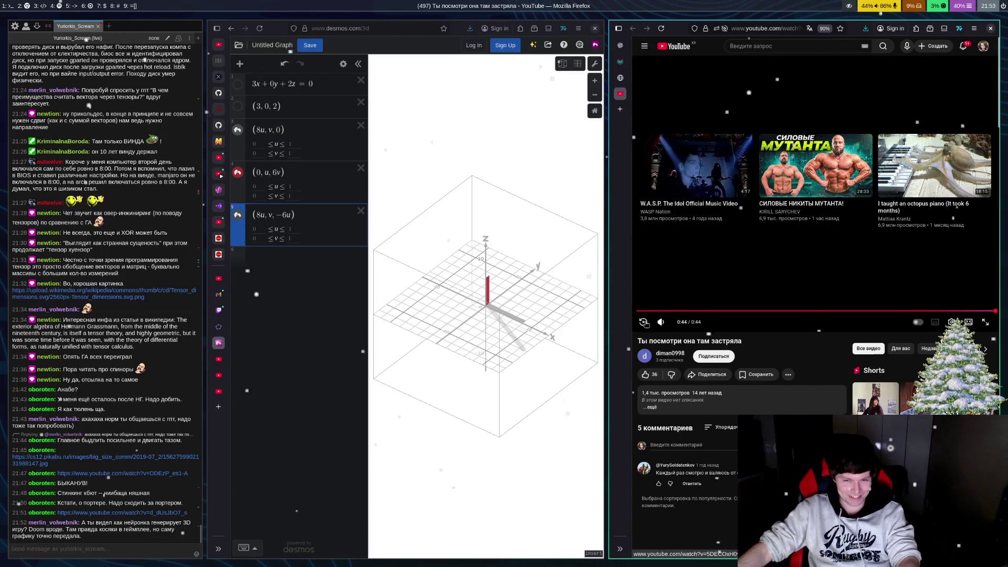
click(869, 403)
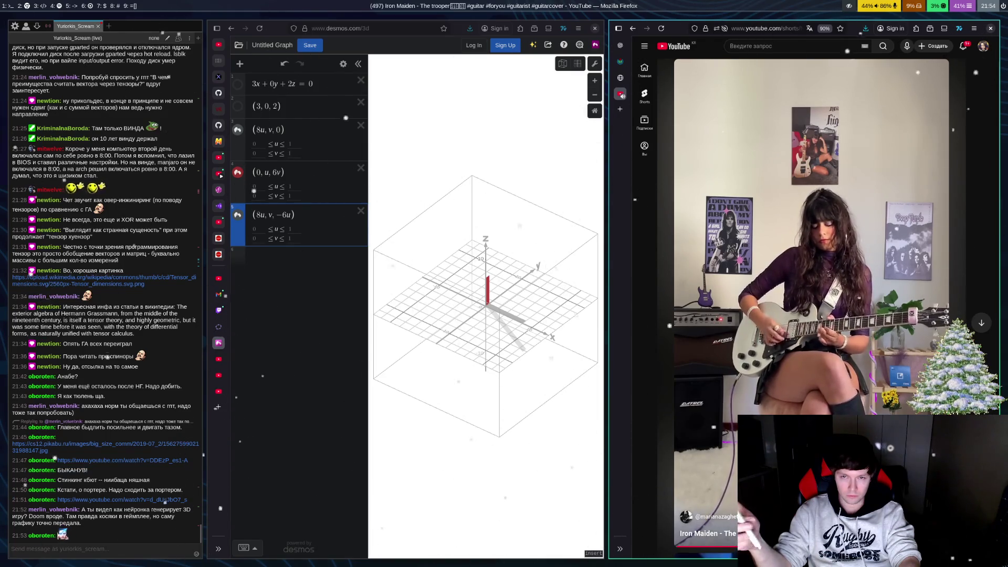
Switch to the workspace holding Twitch and ChatGPT
key(super+2)
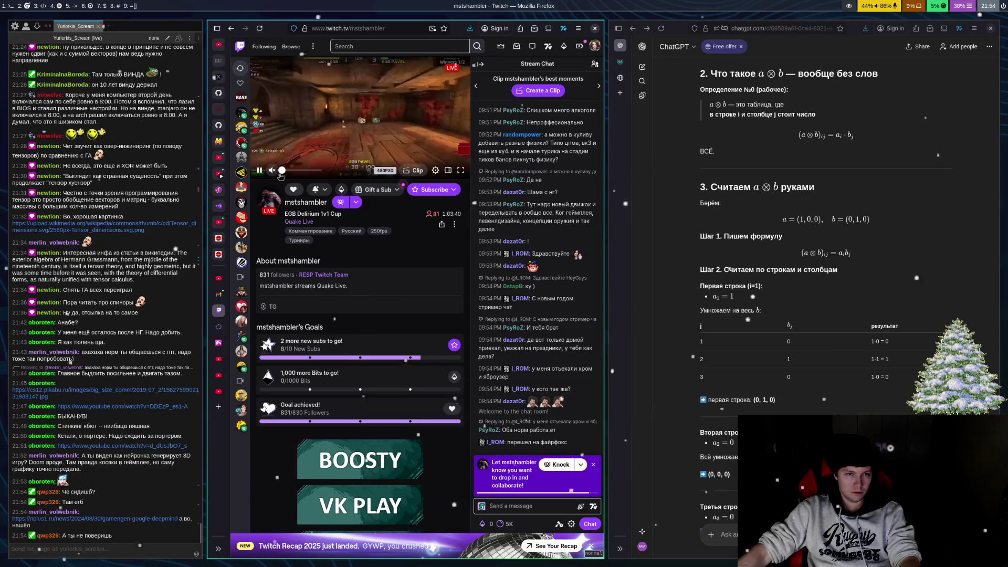
Toggle theatre view and chat on the EGB Delirium stream, then switch to the BASE_TV channel
click(449, 170)
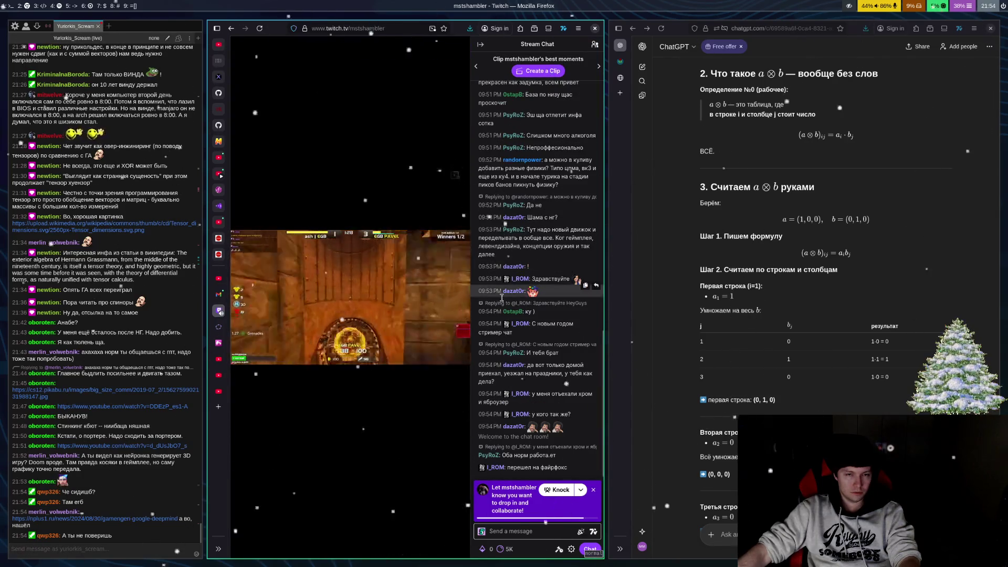
click(479, 44)
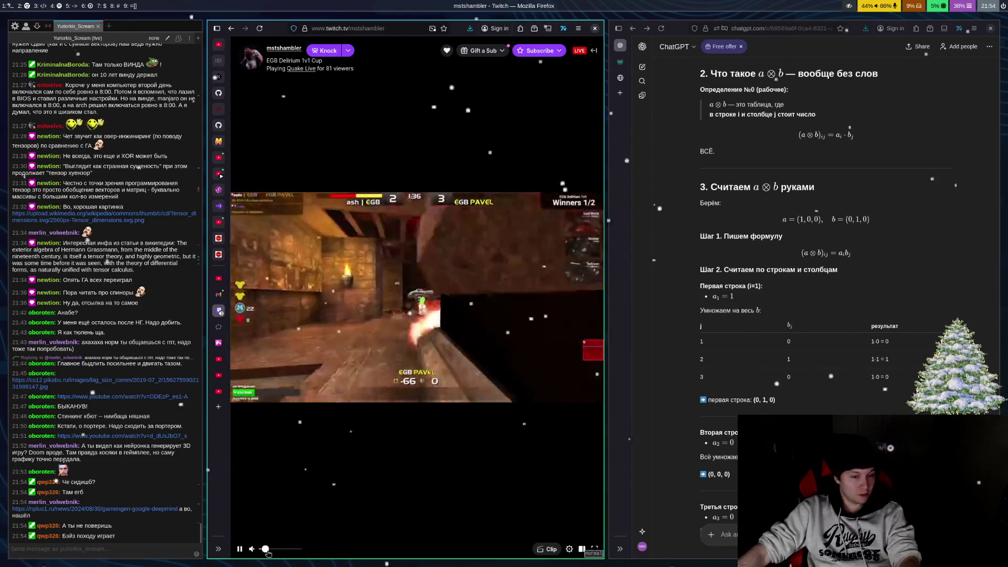
mouse_move(268, 550)
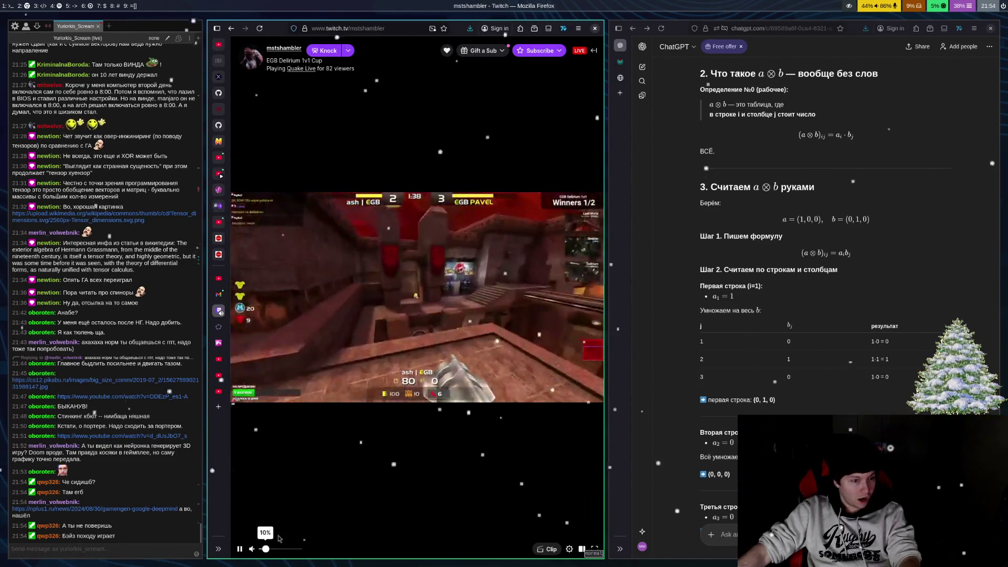
click(593, 50)
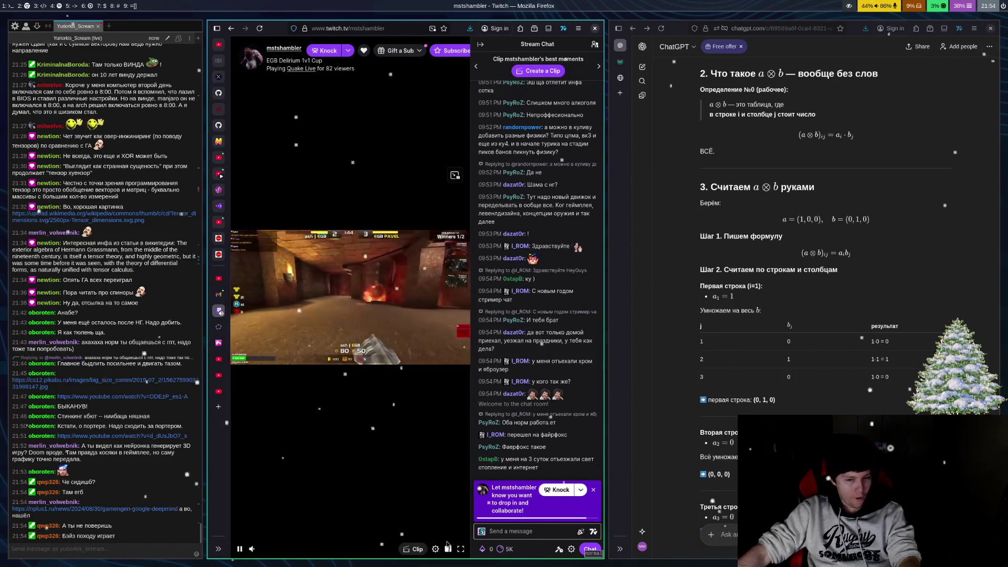
key(alt+t)
click(242, 97)
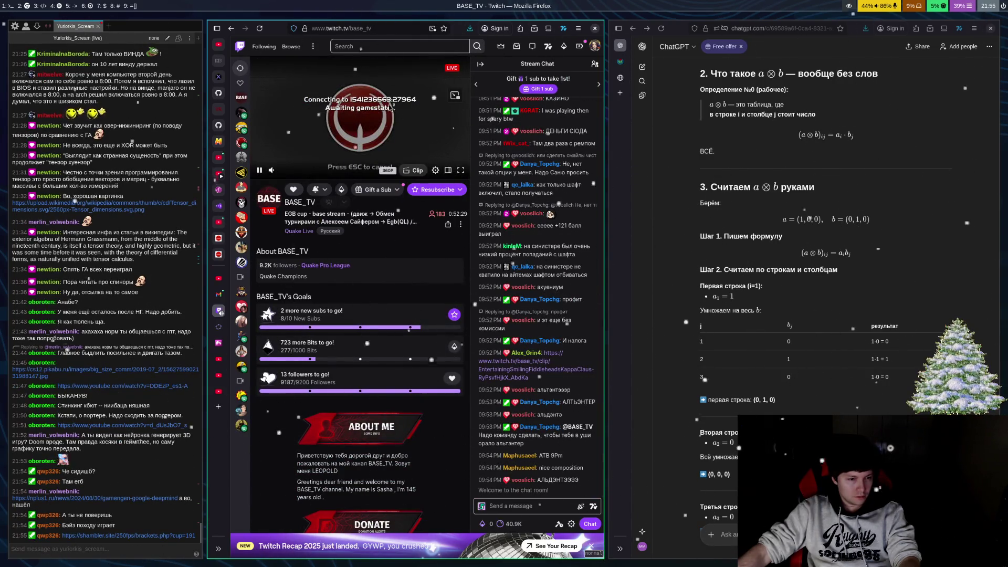
Check the tournament brackets link from chat, then view the BASE_TV stream full screen briefly
click(148, 536)
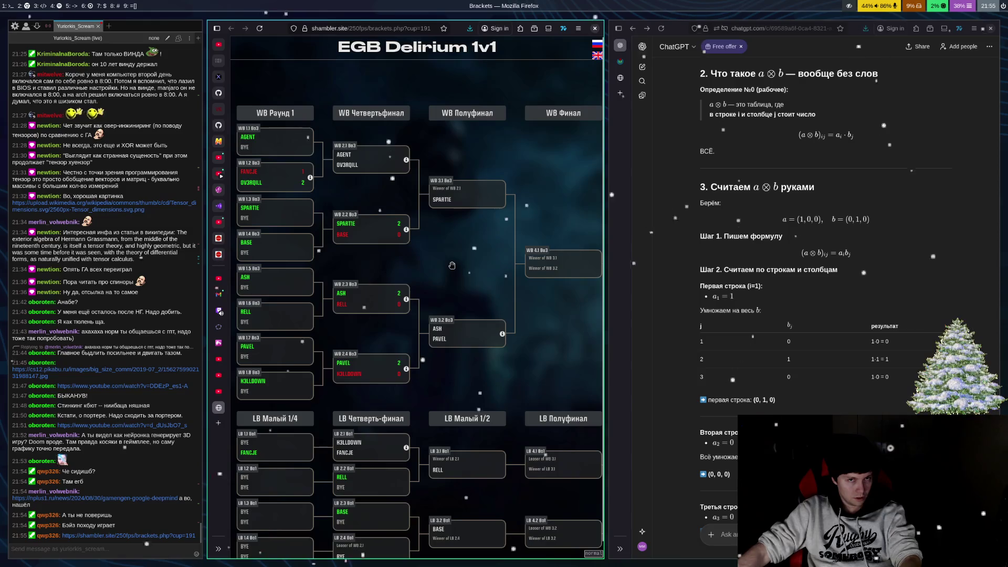
key(ctrl+Tab)
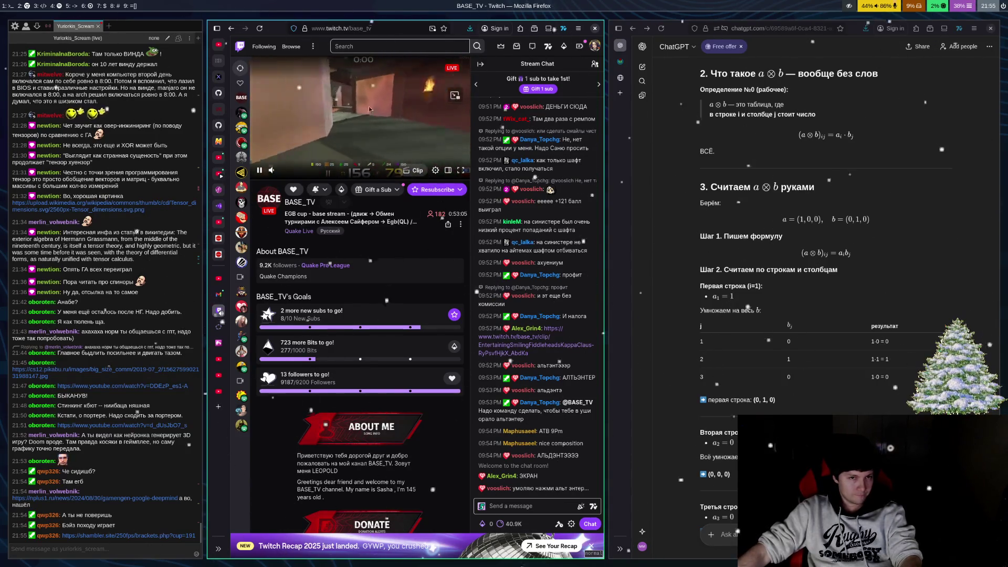
double_click(364, 130)
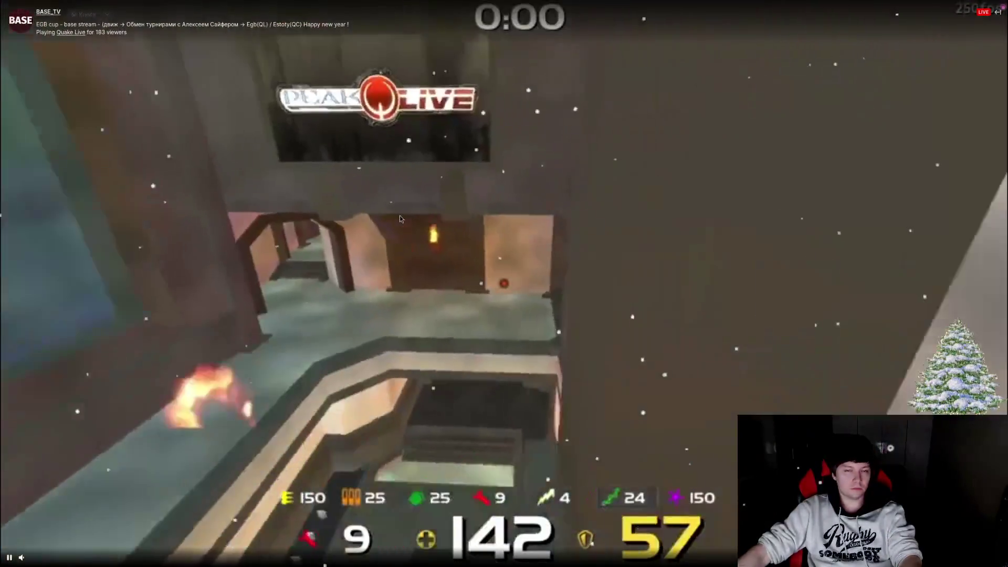
double_click(399, 215)
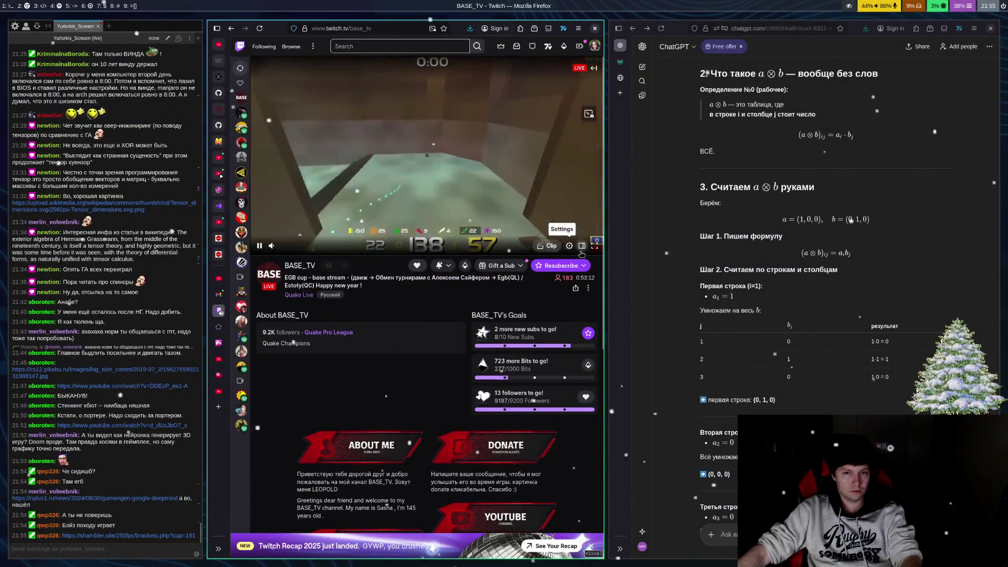
Put the stream in theatre view and open the chat's nplus1.ru news link
click(581, 246)
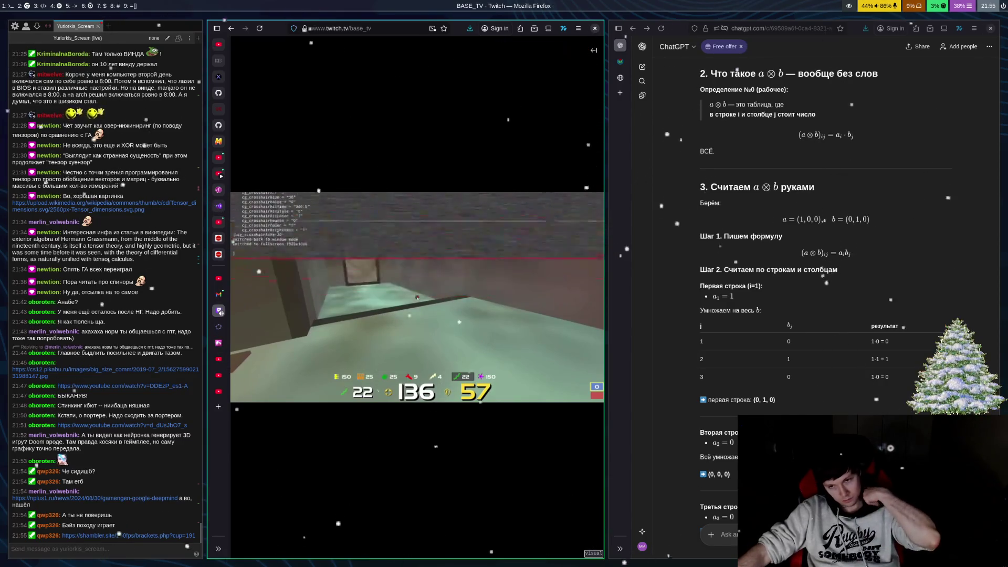
key(super+l)
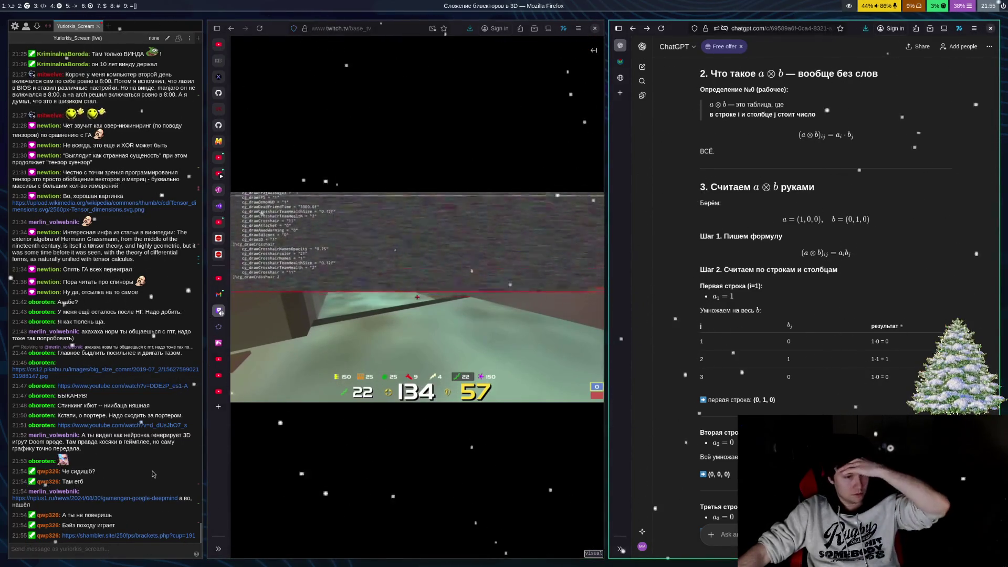
click(154, 503)
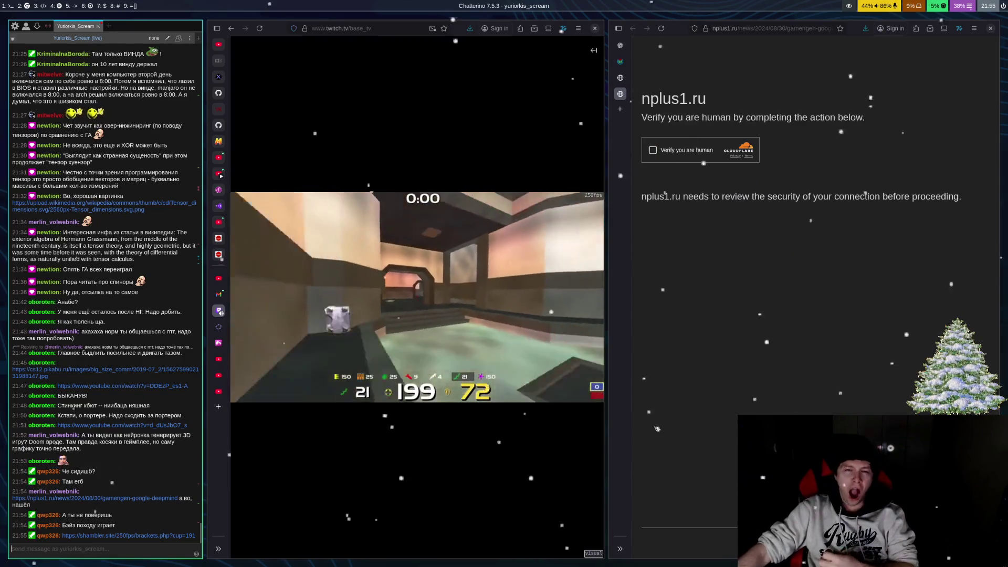
Pass the Cloudflare check, read the GameNGen DOOM article, then close its tab
click(652, 150)
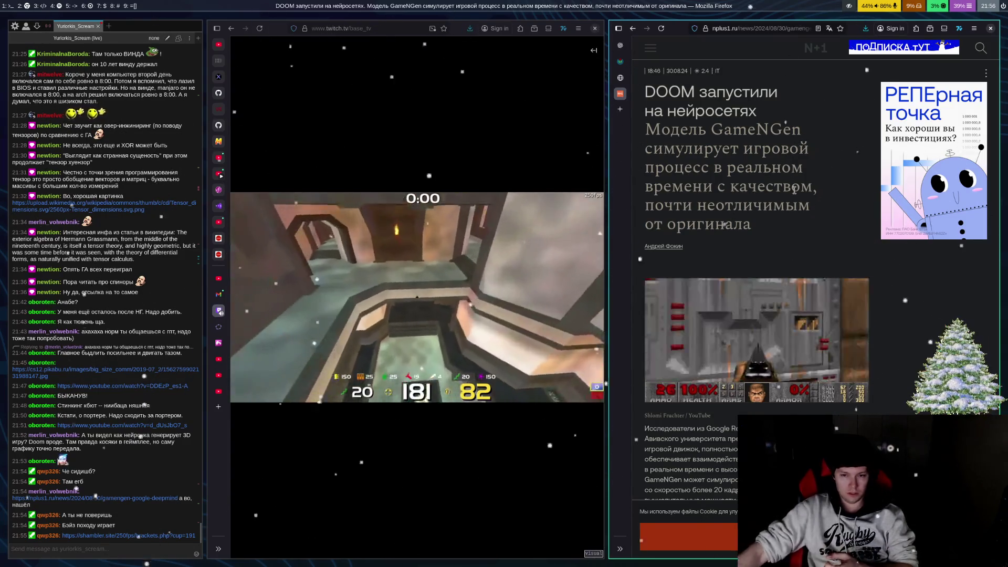
scroll(920, 217, down, 3)
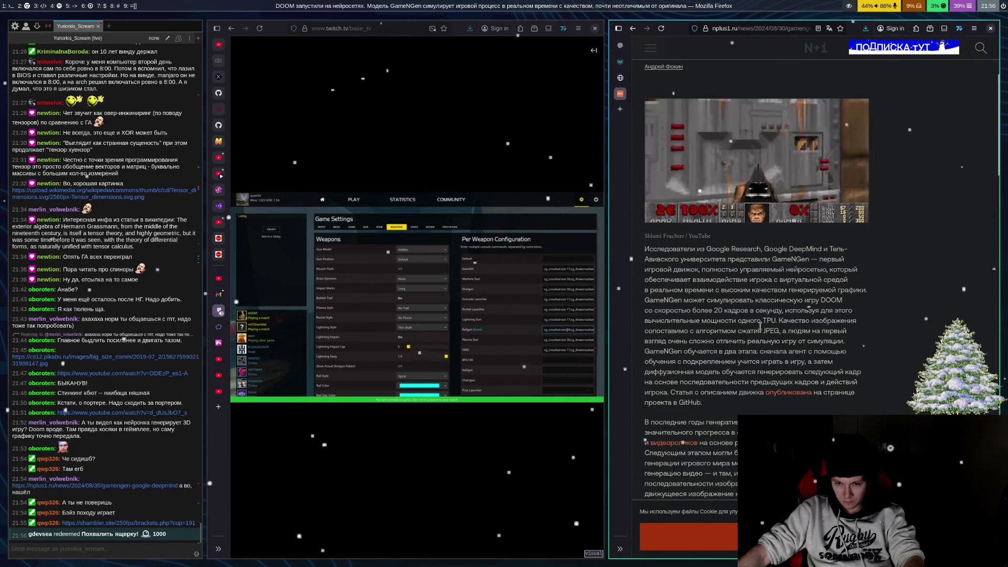
key(ctrl+w)
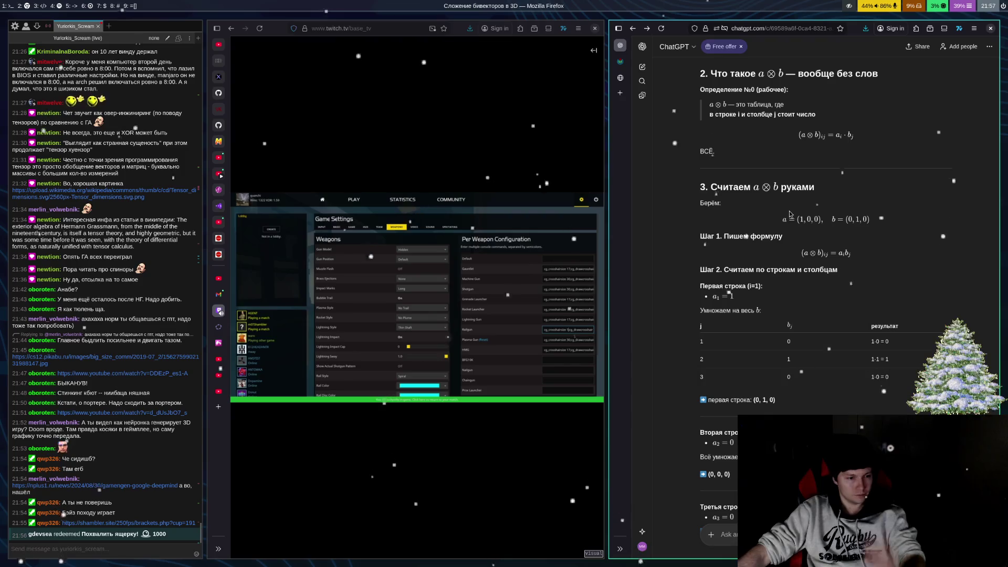